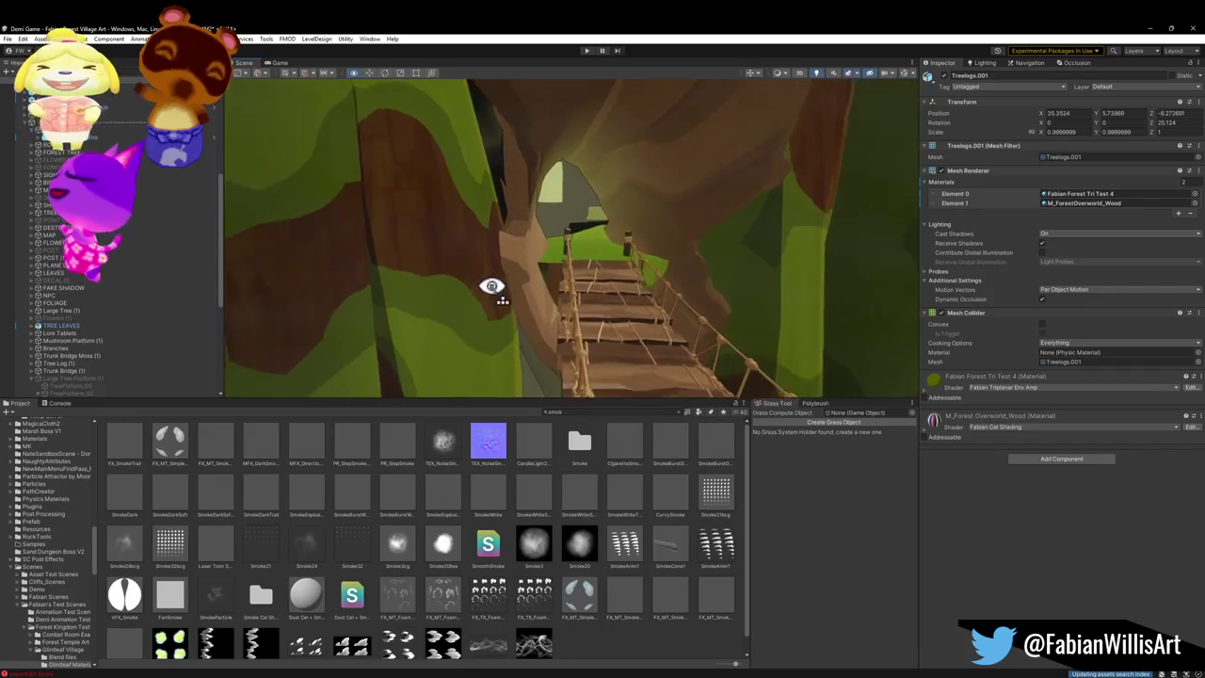
# Step: Fly across the rope bridge toward the village and face the lit house
pyautogui.press('s')
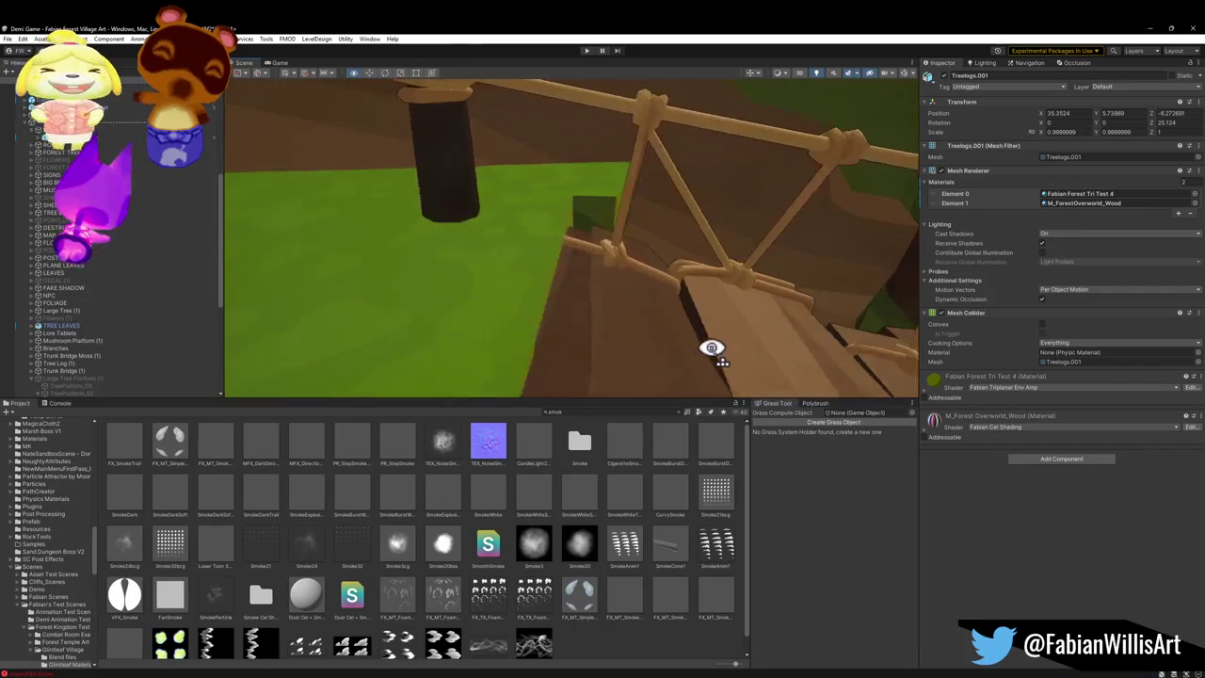
pyautogui.press('w')
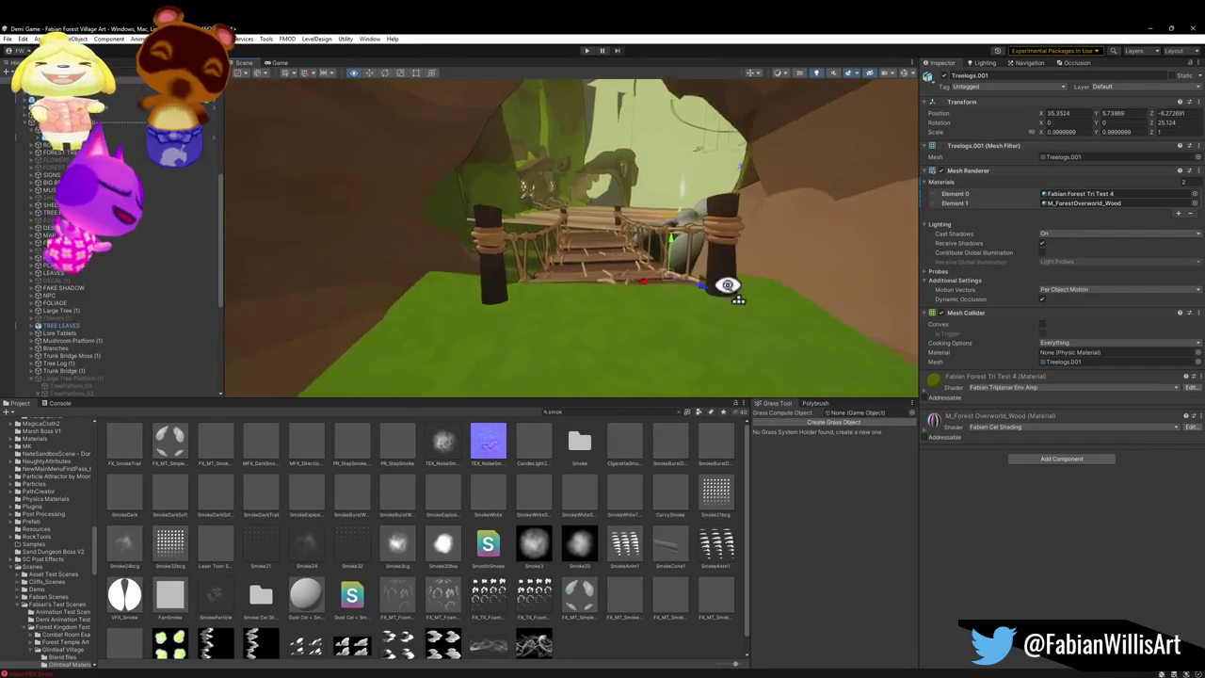
pyautogui.press('w')
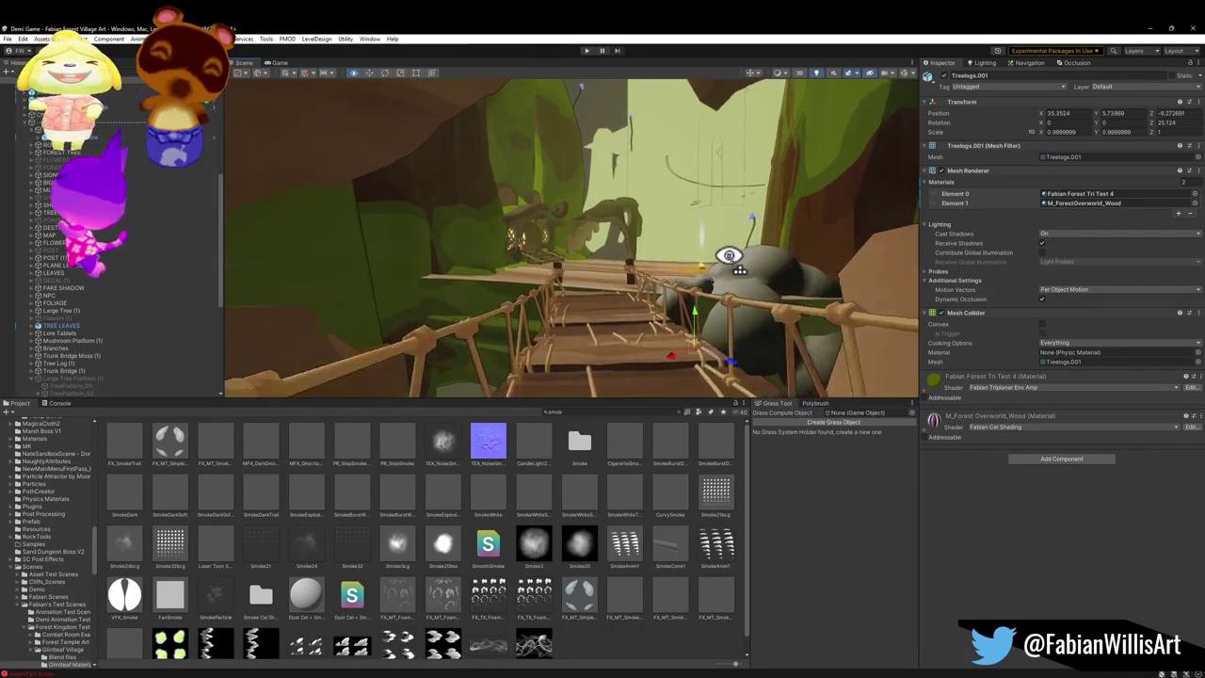
pyautogui.press('w')
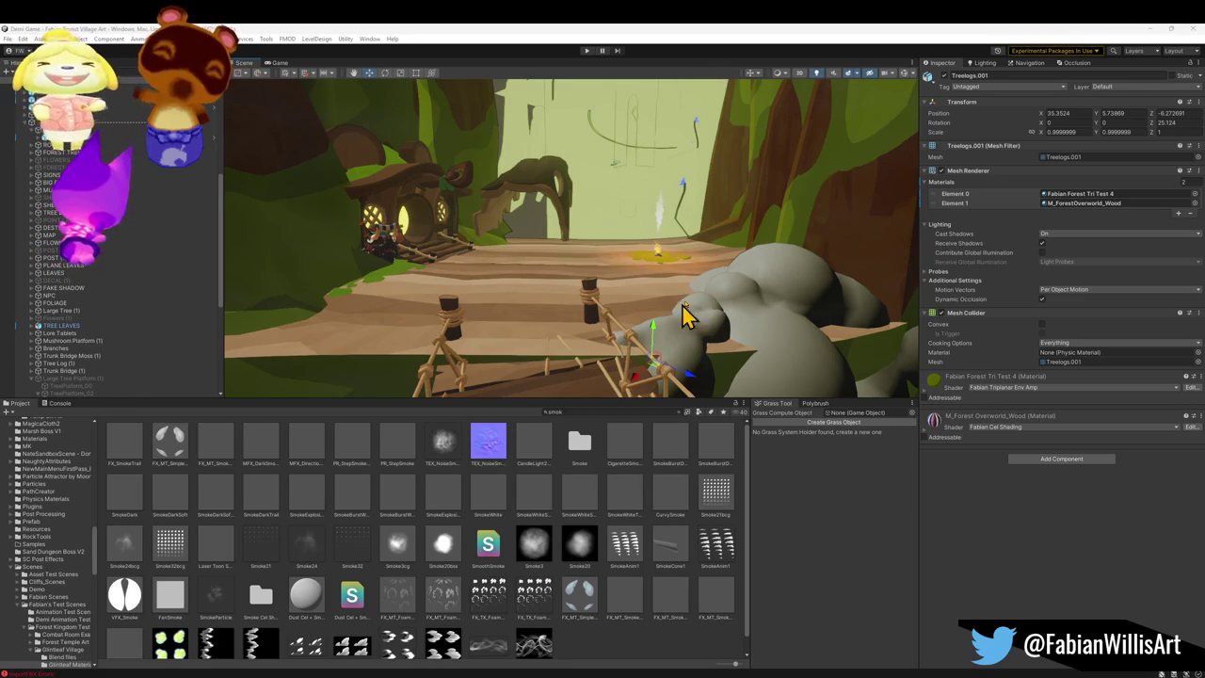
pyautogui.scroll(5, 681, 277)
pyautogui.scroll(2, 669, 254)
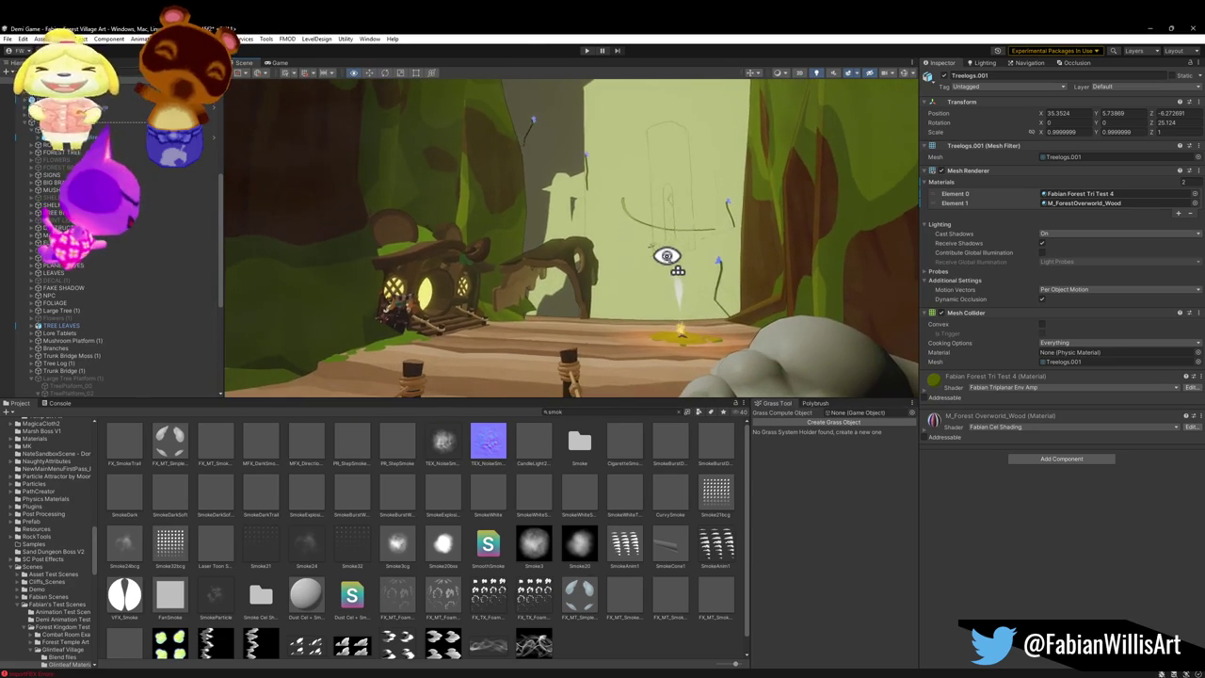
pyautogui.moveTo(659, 288)
pyautogui.mouseDown()
pyautogui.moveTo(518, 341)
pyautogui.moveTo(462, 341)
pyautogui.moveTo(436, 307)
pyautogui.moveTo(565, 304)
pyautogui.moveTo(468, 301)
pyautogui.moveTo(702, 337)
pyautogui.moveTo(610, 323)
pyautogui.moveTo(594, 309)
pyautogui.mouseUp()
# Step: Select and frame the shop merchant by the house, then move it left along the bridge
pyautogui.click(568, 291)
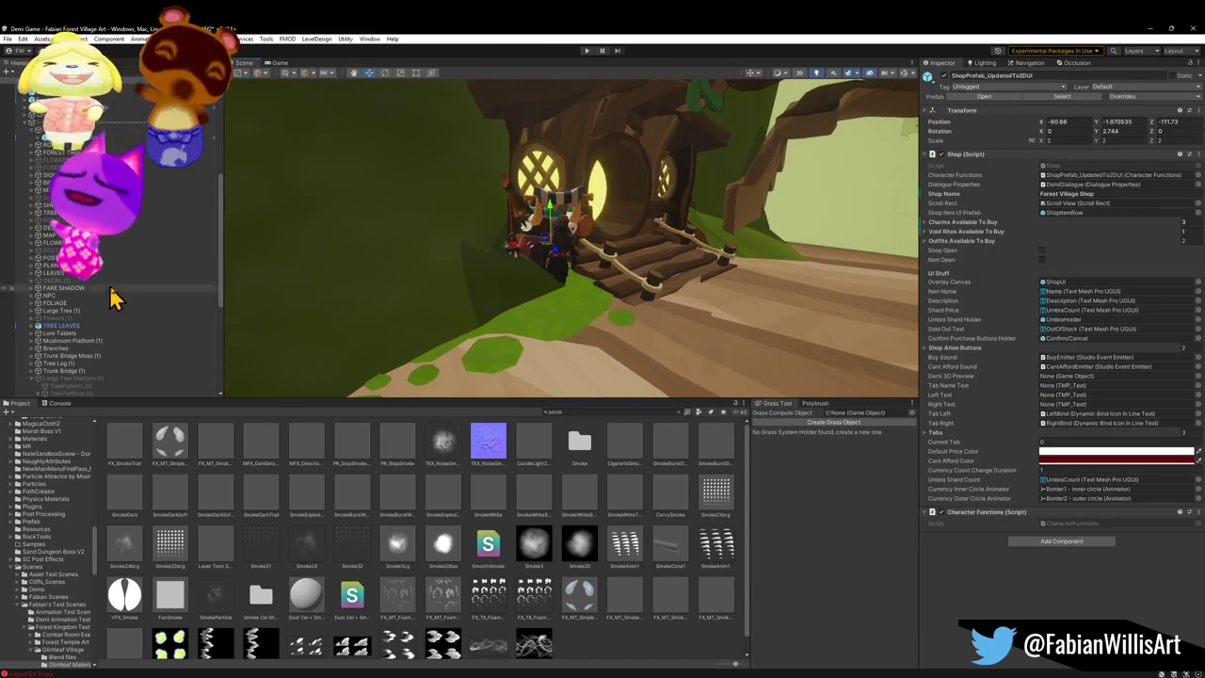
pyautogui.press('f')
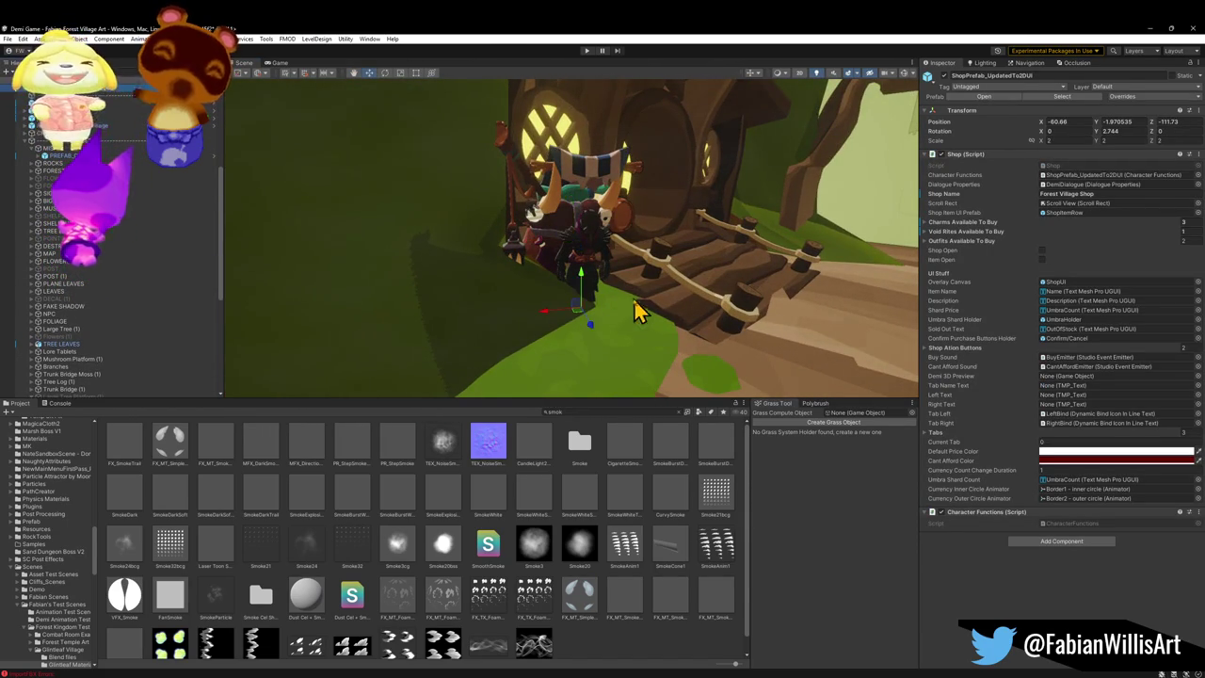
pyautogui.moveTo(580, 324)
pyautogui.mouseDown()
pyautogui.moveTo(616, 349)
pyautogui.moveTo(605, 403)
pyautogui.moveTo(571, 411)
pyautogui.moveTo(574, 313)
pyautogui.moveTo(559, 304)
pyautogui.moveTo(715, 326)
pyautogui.moveTo(592, 327)
pyautogui.moveTo(557, 272)
pyautogui.moveTo(532, 265)
pyautogui.moveTo(483, 295)
pyautogui.moveTo(590, 267)
pyautogui.moveTo(559, 242)
pyautogui.mouseUp()
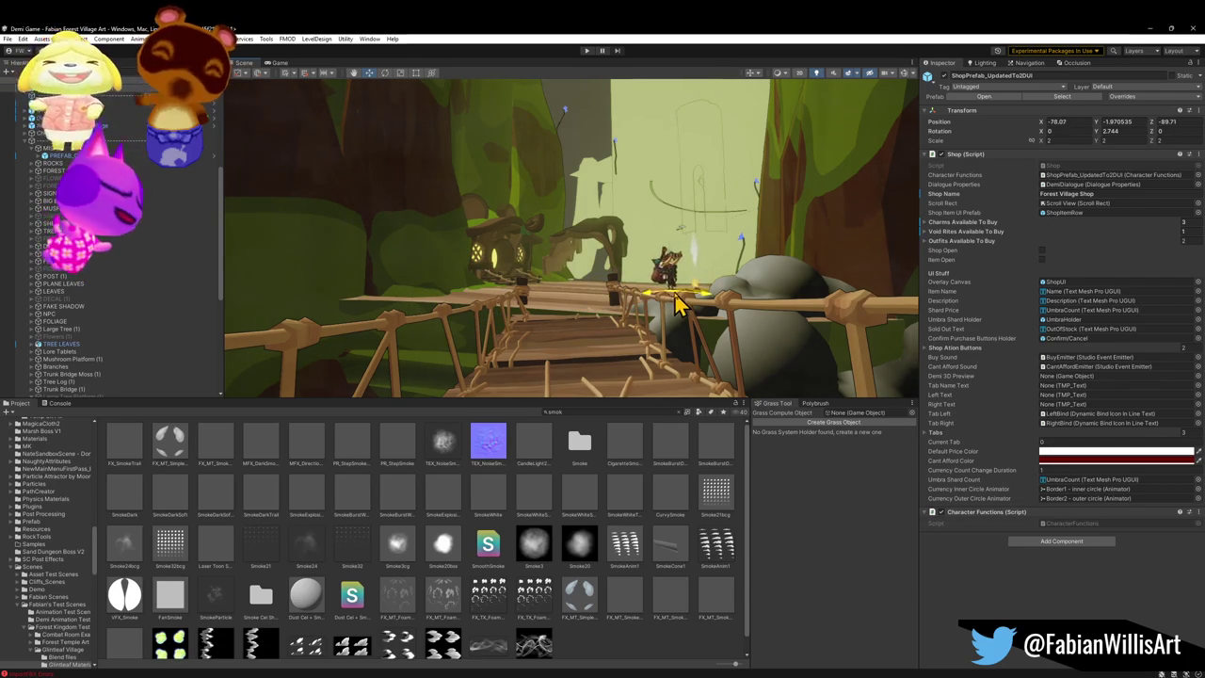
pyautogui.moveTo(676, 310)
pyautogui.mouseDown()
pyautogui.moveTo(657, 303)
pyautogui.moveTo(640, 317)
pyautogui.moveTo(664, 341)
pyautogui.moveTo(561, 292)
pyautogui.moveTo(646, 255)
pyautogui.moveTo(627, 248)
pyautogui.moveTo(537, 260)
pyautogui.moveTo(567, 248)
pyautogui.moveTo(553, 256)
pyautogui.moveTo(584, 260)
pyautogui.moveTo(500, 279)
pyautogui.moveTo(528, 277)
pyautogui.moveTo(584, 233)
pyautogui.moveTo(530, 227)
pyautogui.moveTo(546, 236)
pyautogui.mouseUp()
pyautogui.press('f')
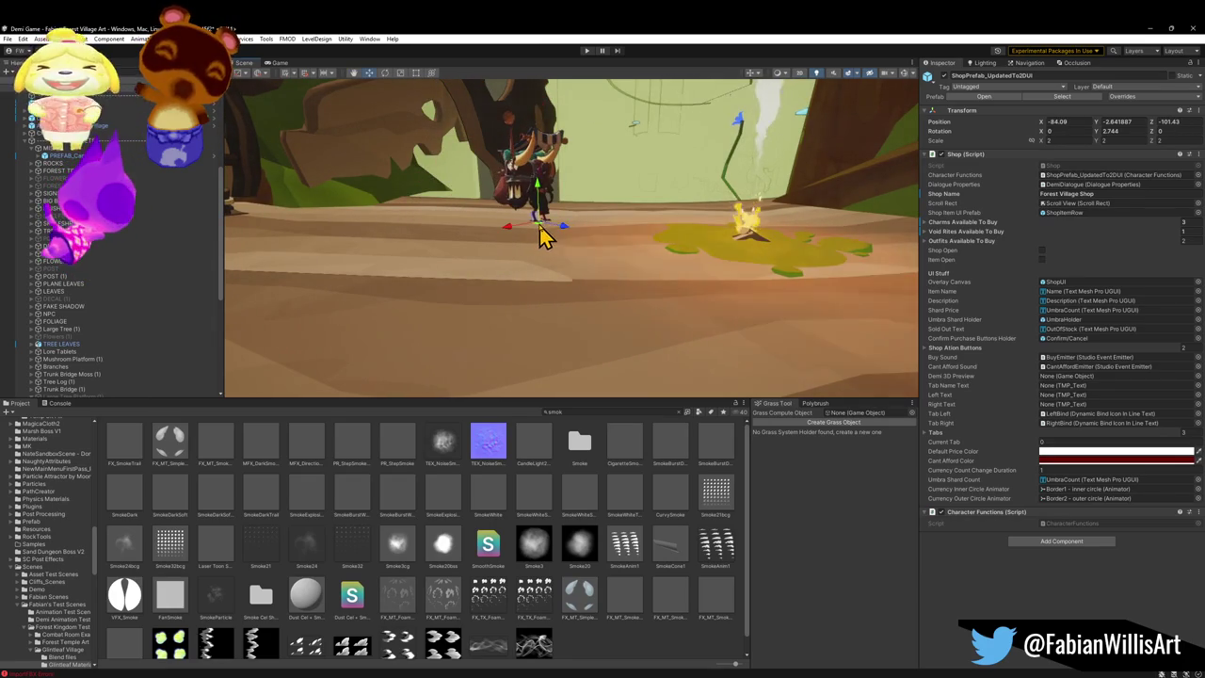
# Step: Turn the shop about 110.5 degrees, shift it slightly right, then select the merchant's mesh
pyautogui.press('w')
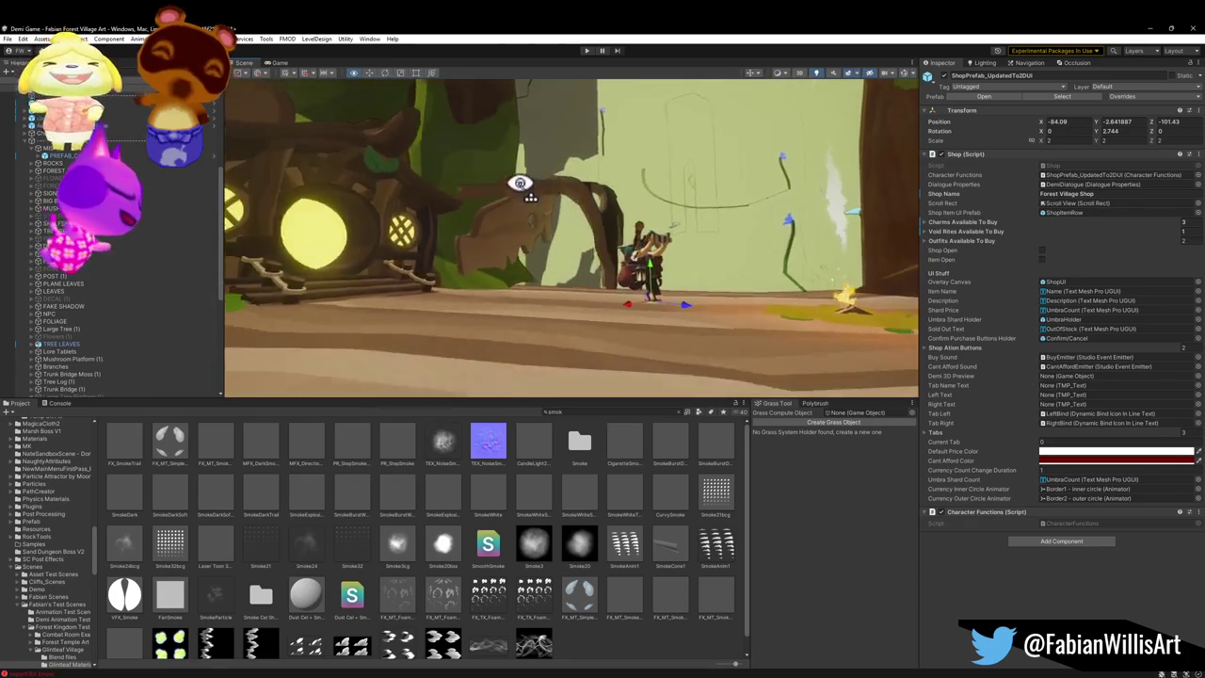
pyautogui.press('s')
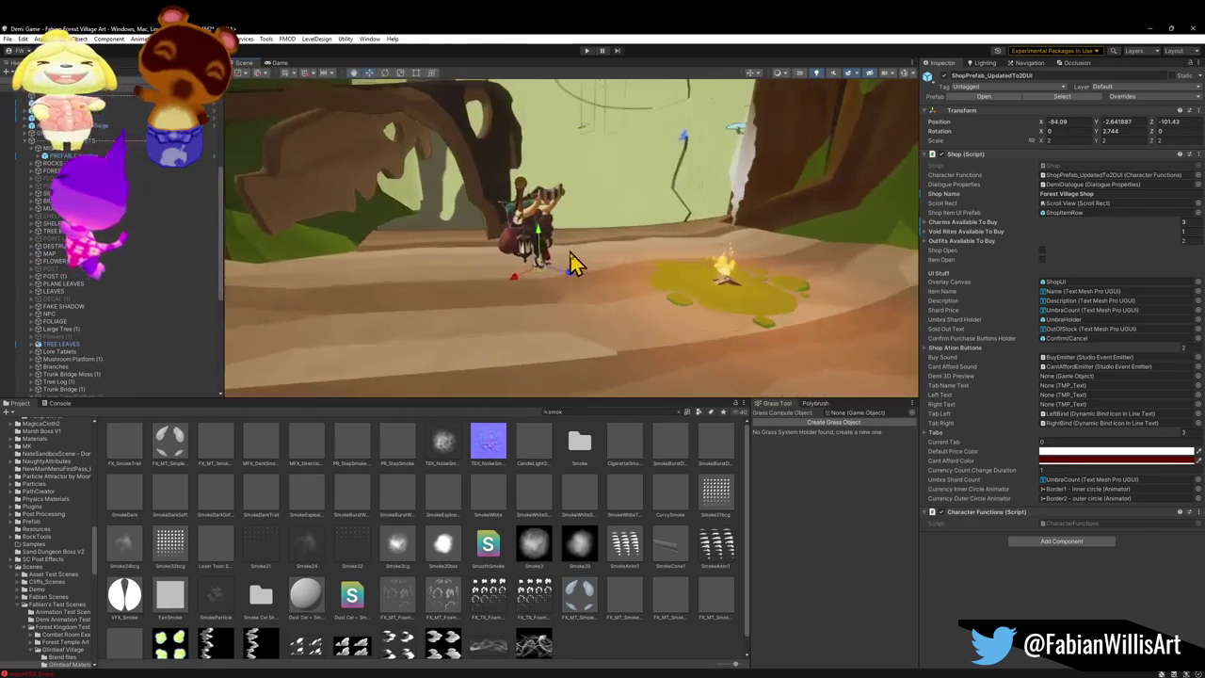
pyautogui.moveTo(541, 287)
pyautogui.mouseDown()
pyautogui.moveTo(578, 291)
pyautogui.moveTo(637, 338)
pyautogui.moveTo(715, 372)
pyautogui.moveTo(659, 377)
pyautogui.moveTo(586, 358)
pyautogui.moveTo(729, 310)
pyautogui.moveTo(718, 310)
pyautogui.mouseUp()
pyautogui.press('w')
pyautogui.moveTo(584, 344)
pyautogui.mouseDown()
pyautogui.moveTo(680, 344)
pyautogui.moveTo(687, 317)
pyautogui.moveTo(671, 304)
pyautogui.moveTo(587, 298)
pyautogui.moveTo(721, 301)
pyautogui.moveTo(668, 313)
pyautogui.moveTo(759, 297)
pyautogui.moveTo(749, 326)
pyautogui.moveTo(762, 334)
pyautogui.mouseUp()
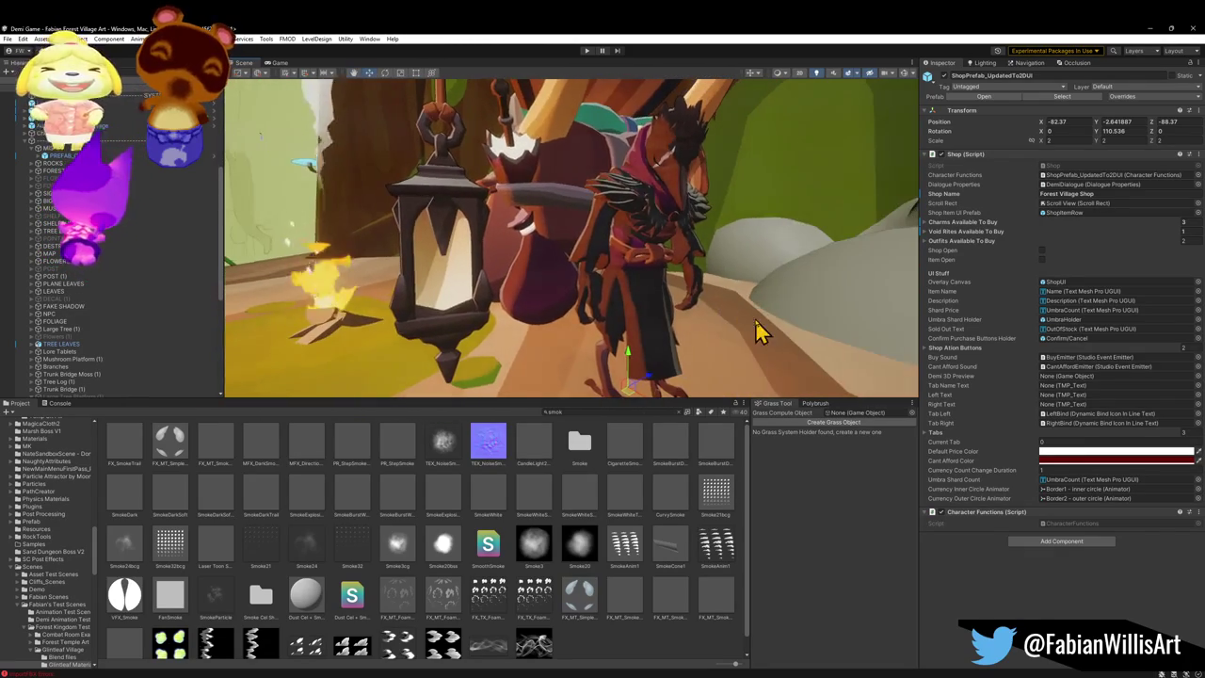
pyautogui.click(638, 280)
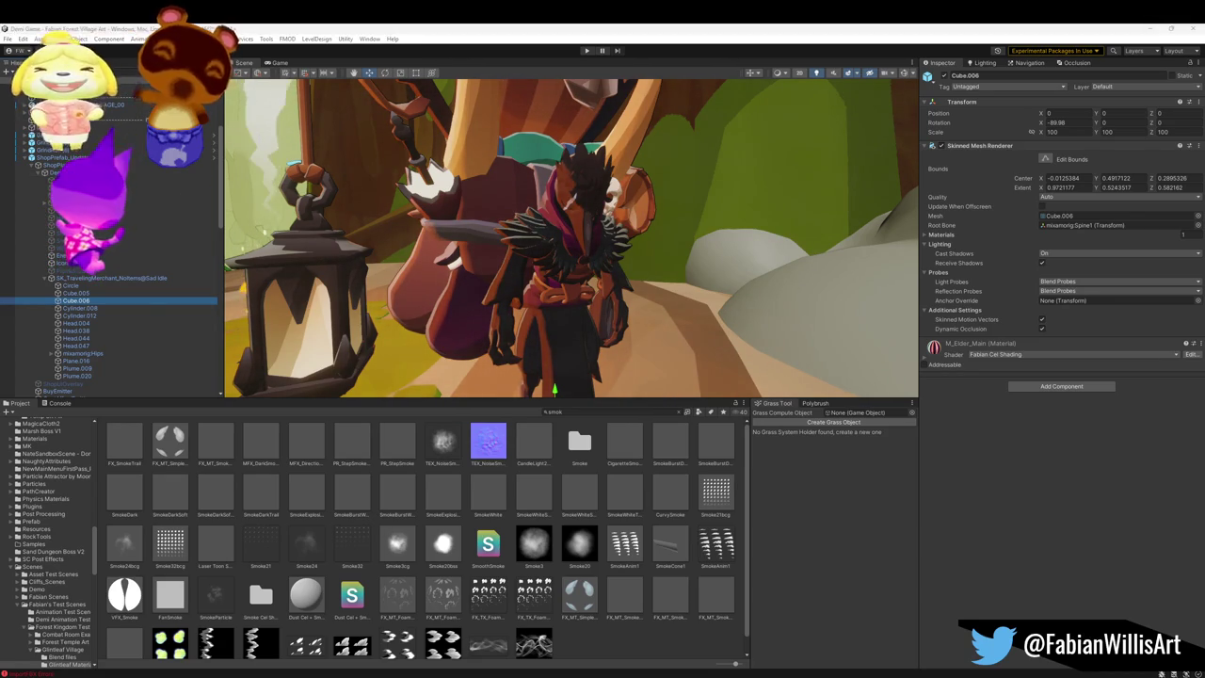
# Step: Keep SK_TravelingMerchant_NoItems@Sad IdleAvatar as the Sad Idle merchant's Avatar and ping it in Project
pyautogui.click(91, 279)
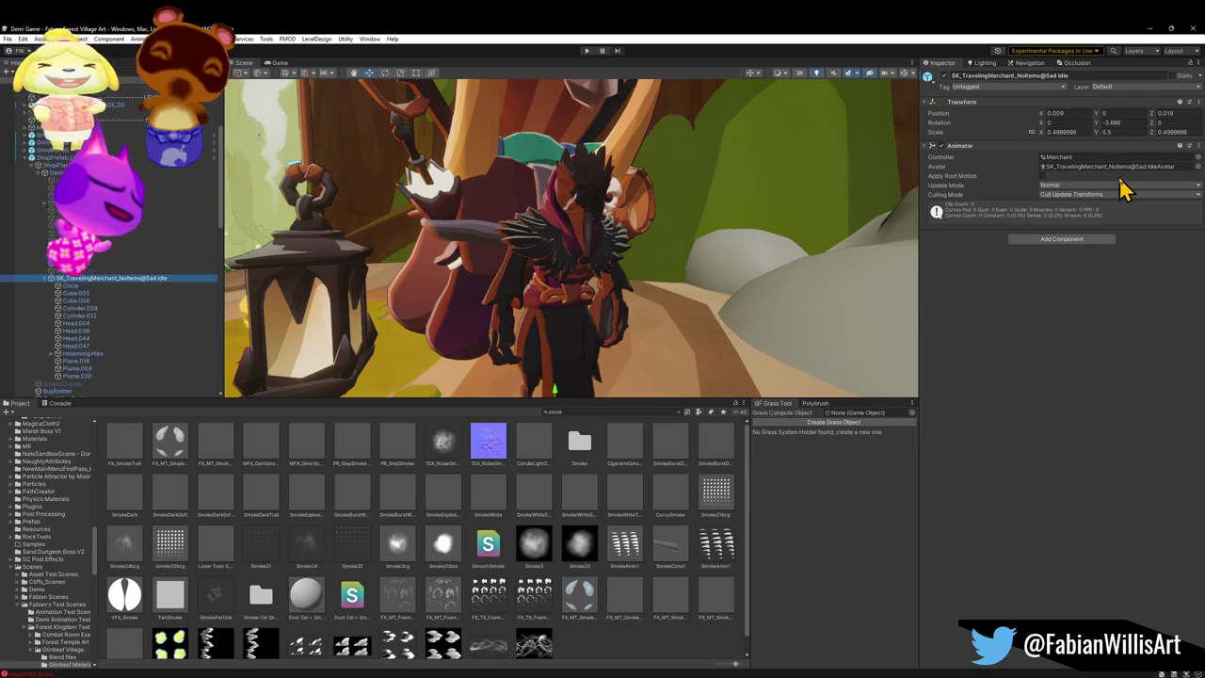
pyautogui.click(1199, 158)
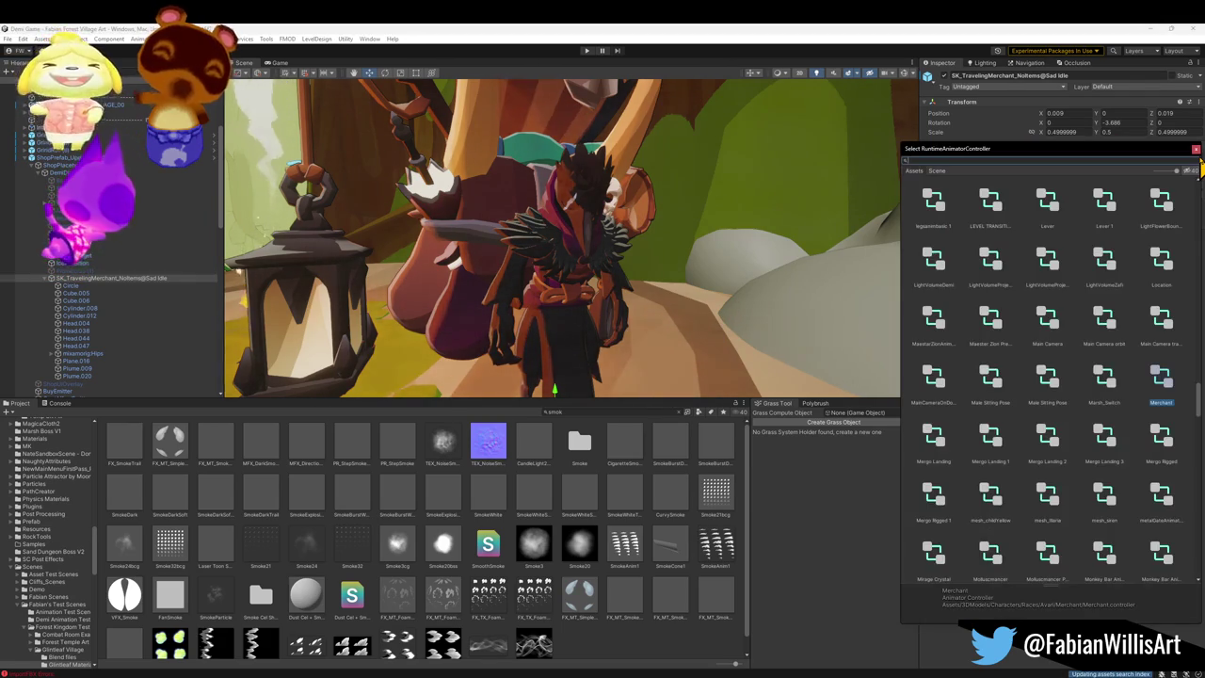
pyautogui.click(1200, 167)
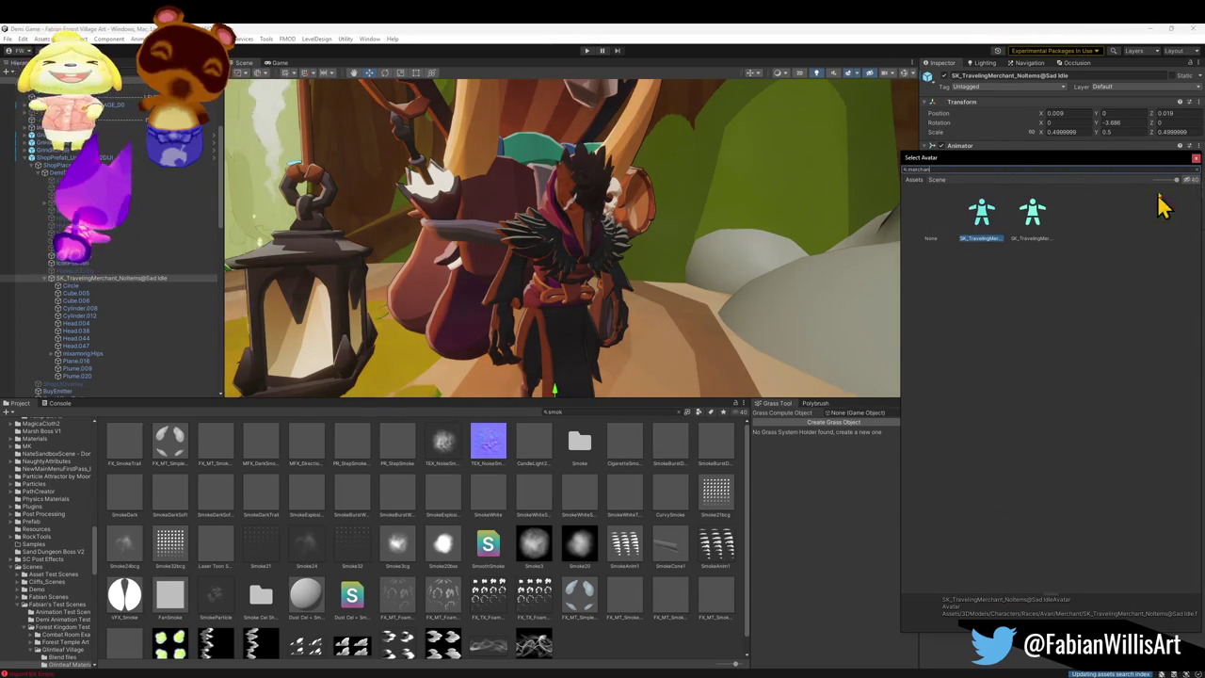
pyautogui.moveTo(1176, 180); pyautogui.dragTo(1118, 185)
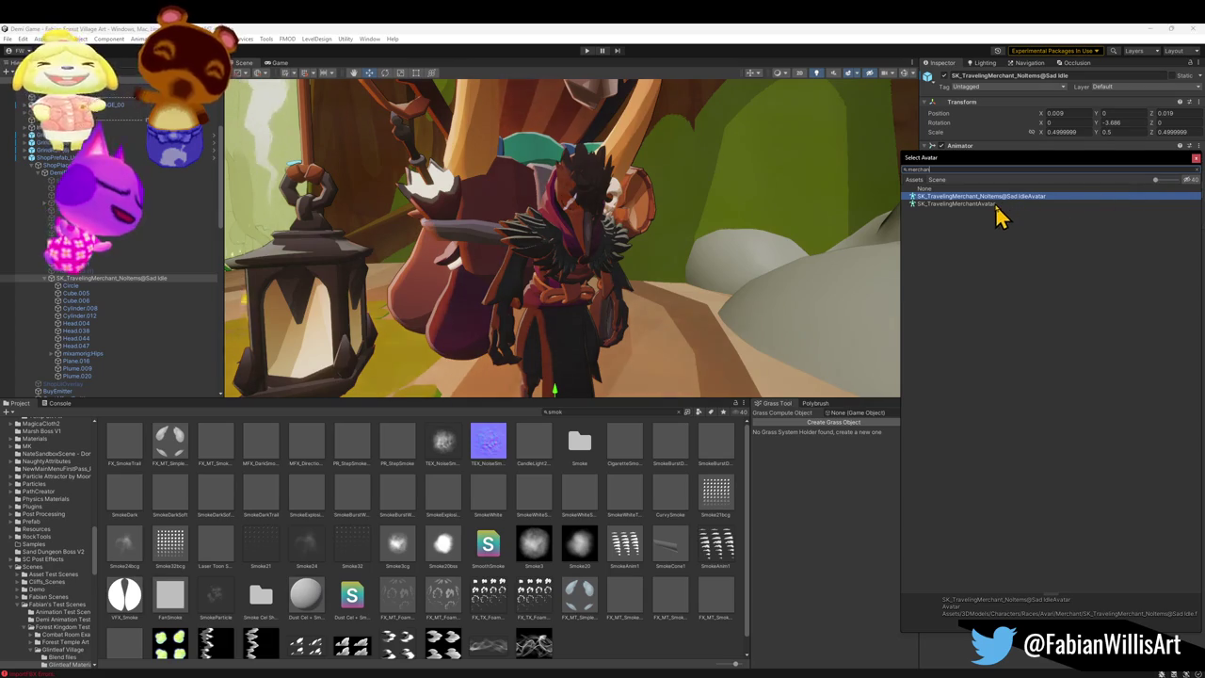
pyautogui.press('Escape')
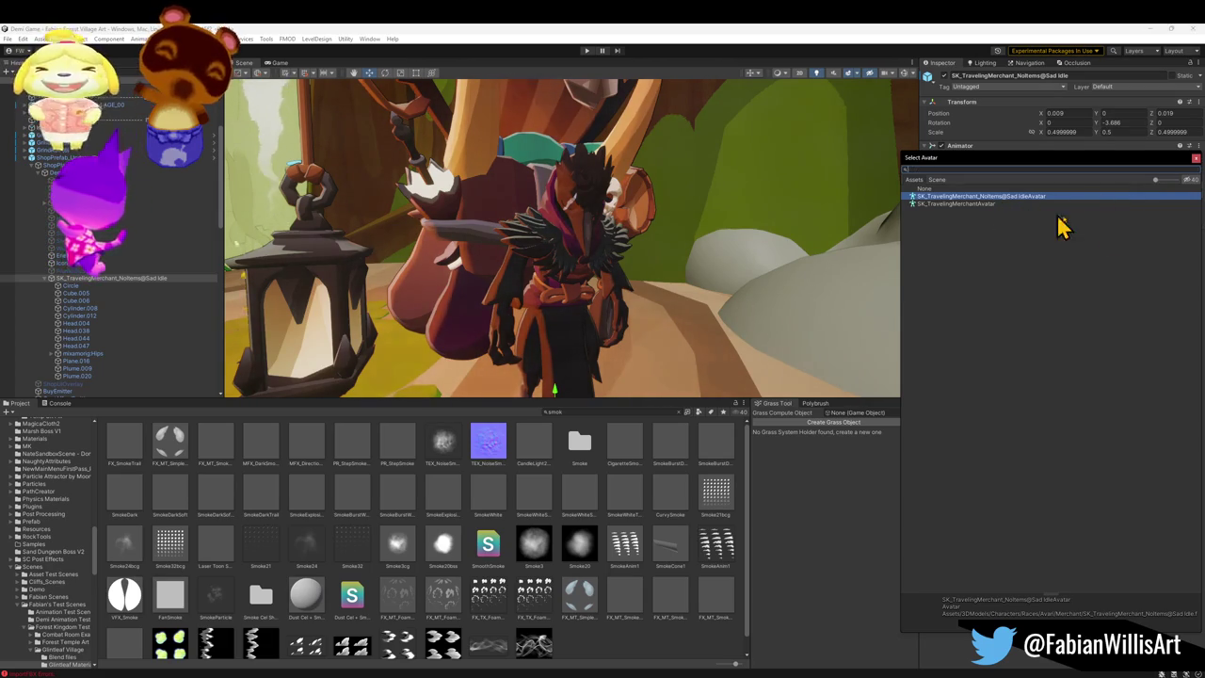
pyautogui.press('Return')
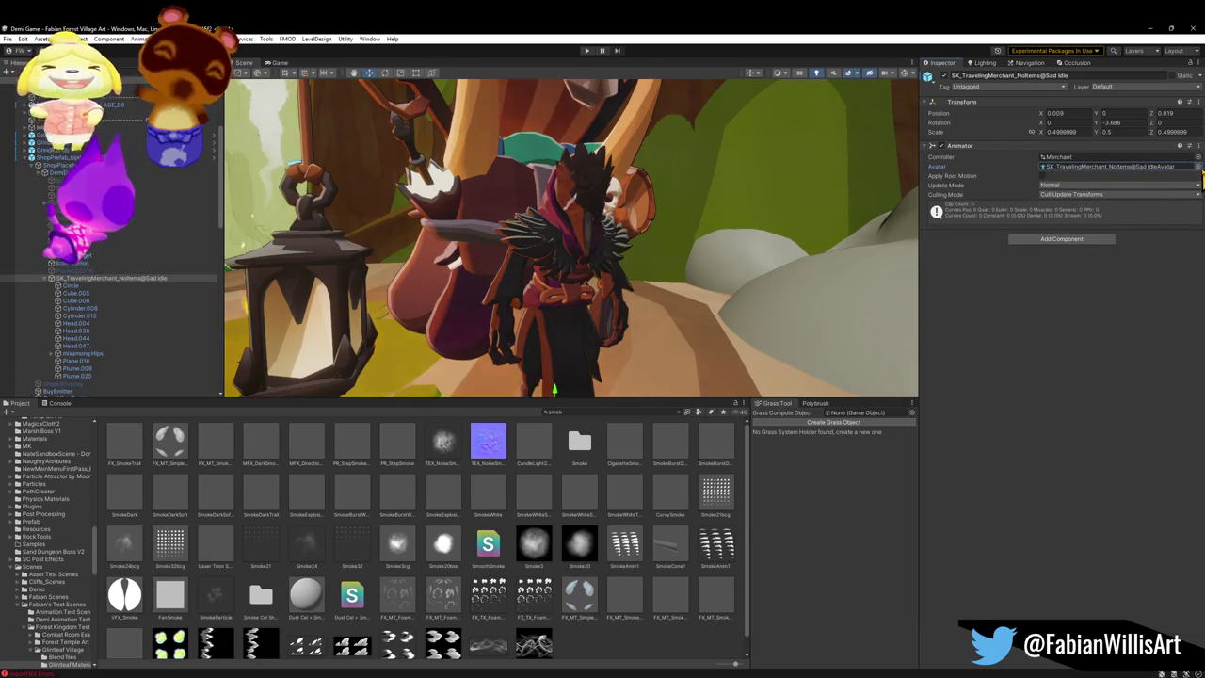
pyautogui.click(1188, 166)
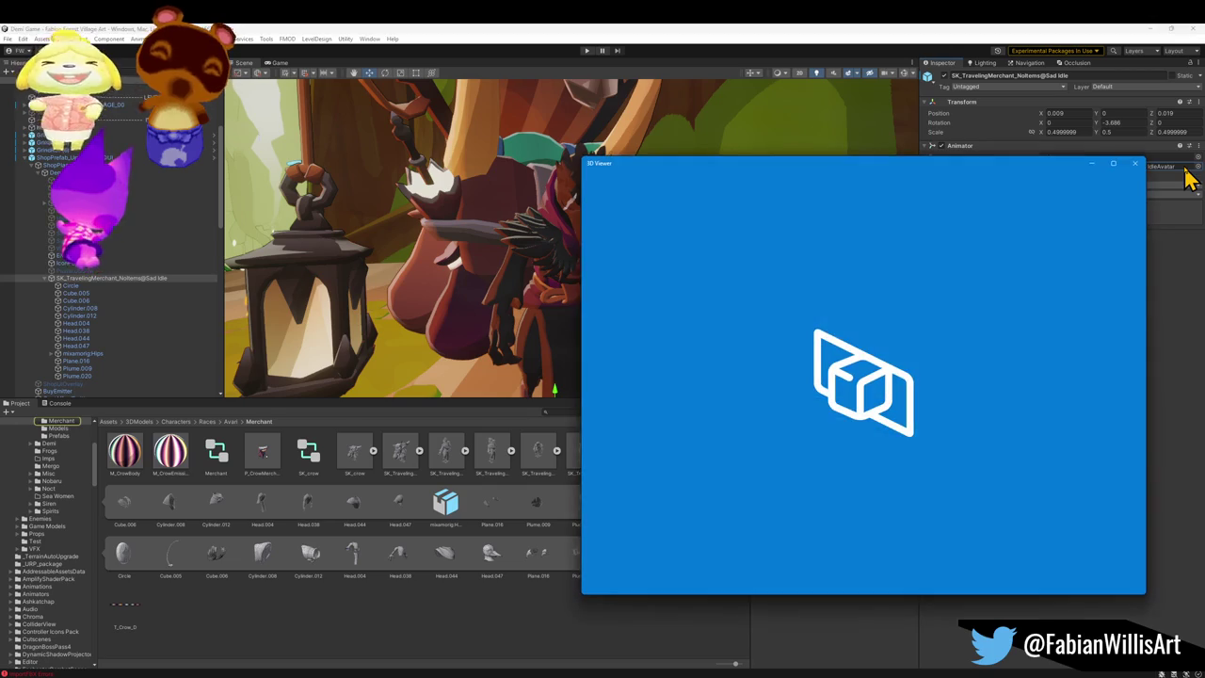
# Step: Close the viewer and open the Merchant animator controller's state graph, panned to show Exit
pyautogui.click(1137, 162)
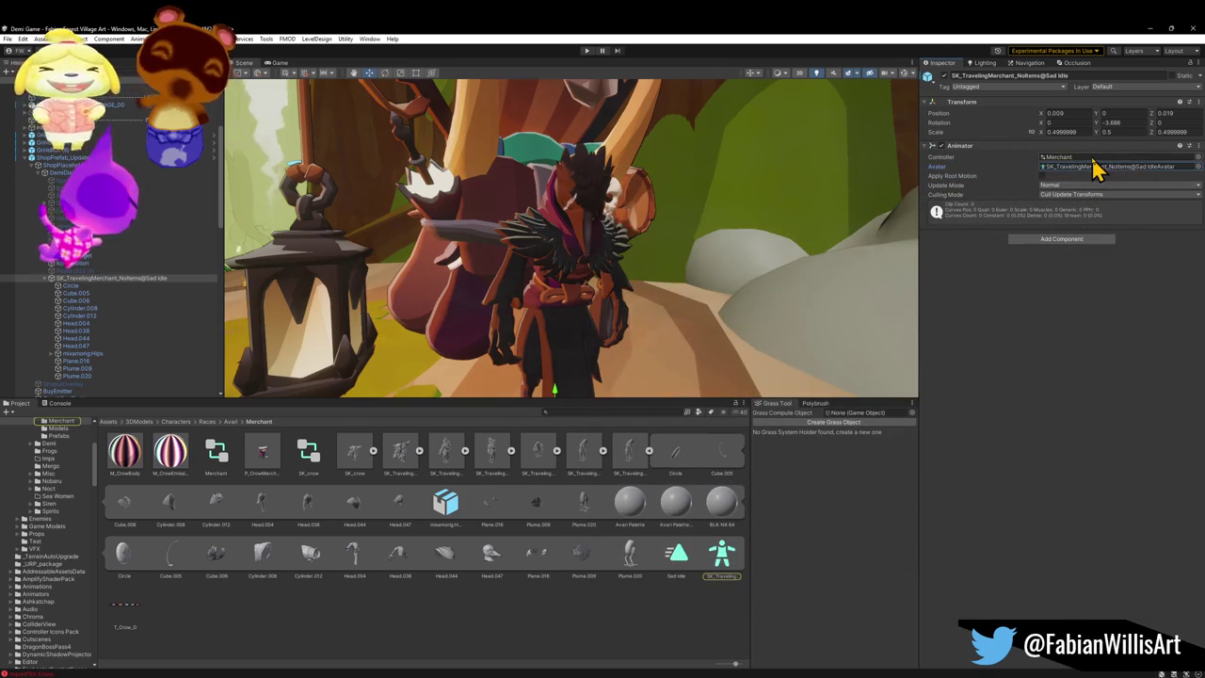
pyautogui.doubleClick(1092, 158)
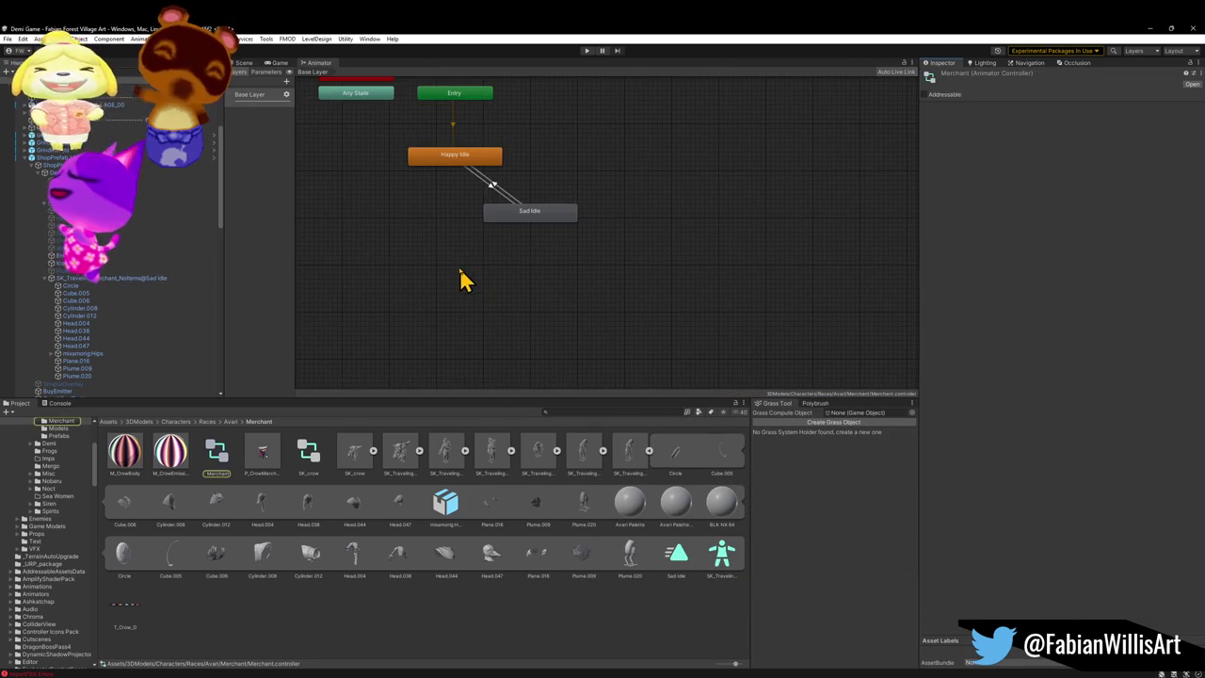
pyautogui.moveTo(467, 285); pyautogui.dragTo(511, 352)
pyautogui.scroll(4, 483, 208)
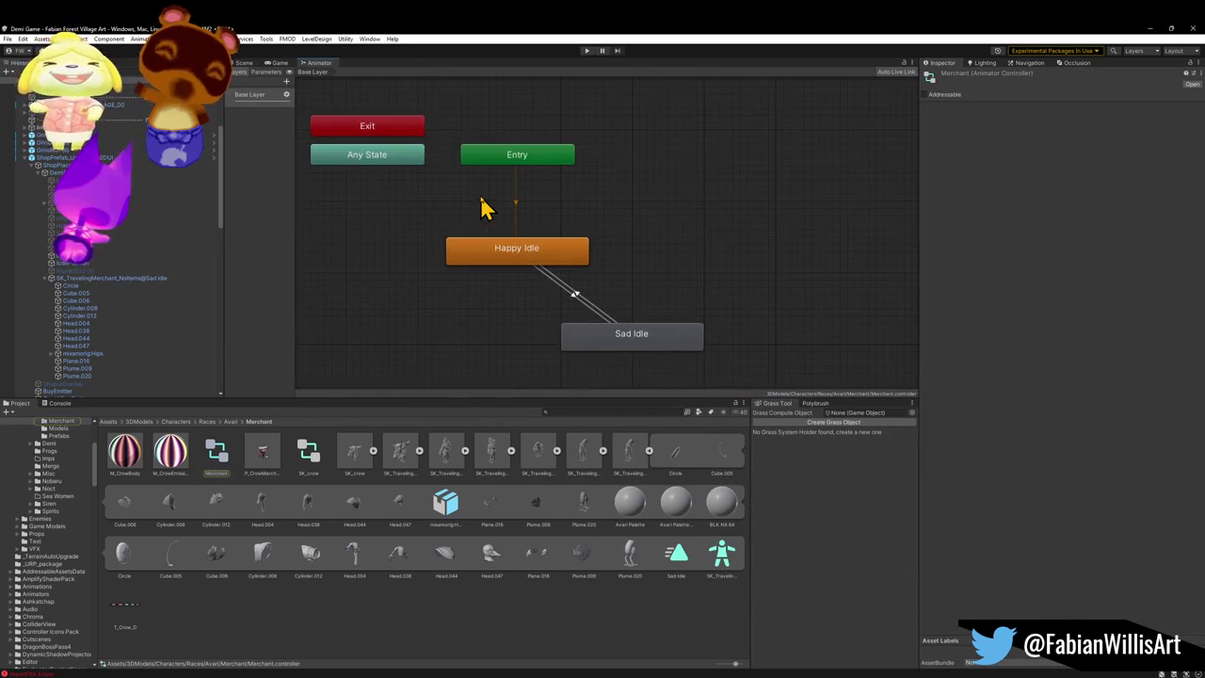
pyautogui.scroll(-3, 556, 231)
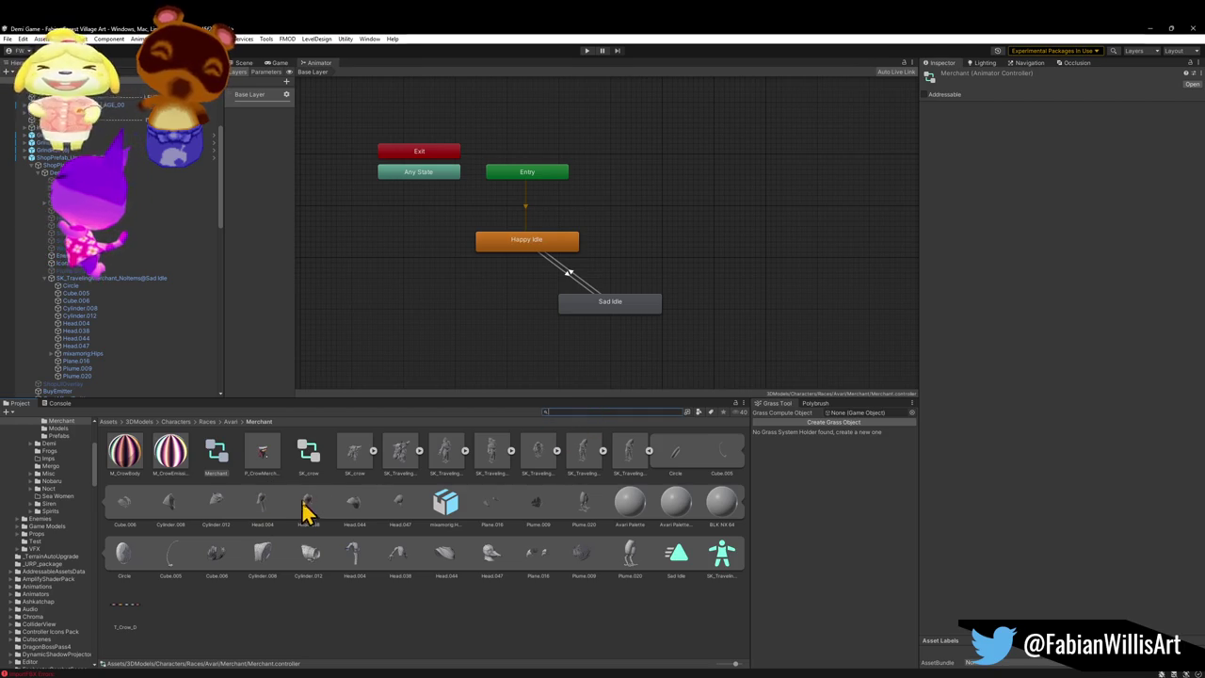
# Step: Inspect import settings of P_CrowMerchant, SK_crow, SK_TravelingMerchant, NoItems, Happy Idle (1) and Rejected
pyautogui.click(262, 459)
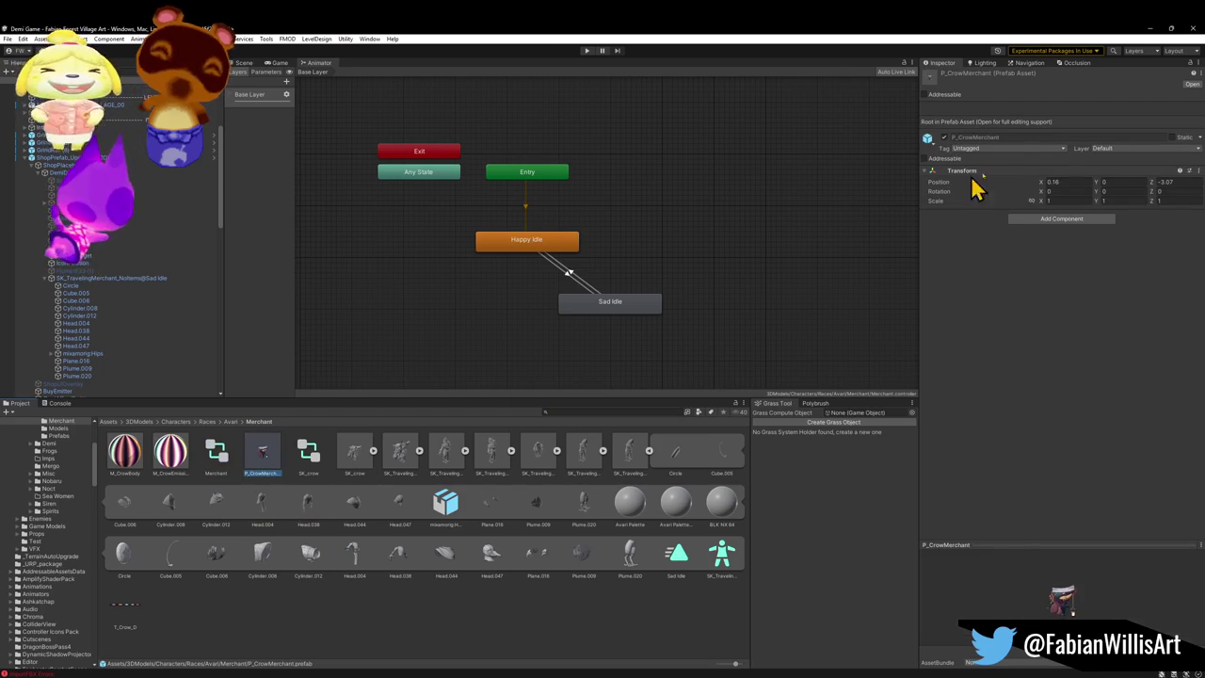
pyautogui.click(356, 461)
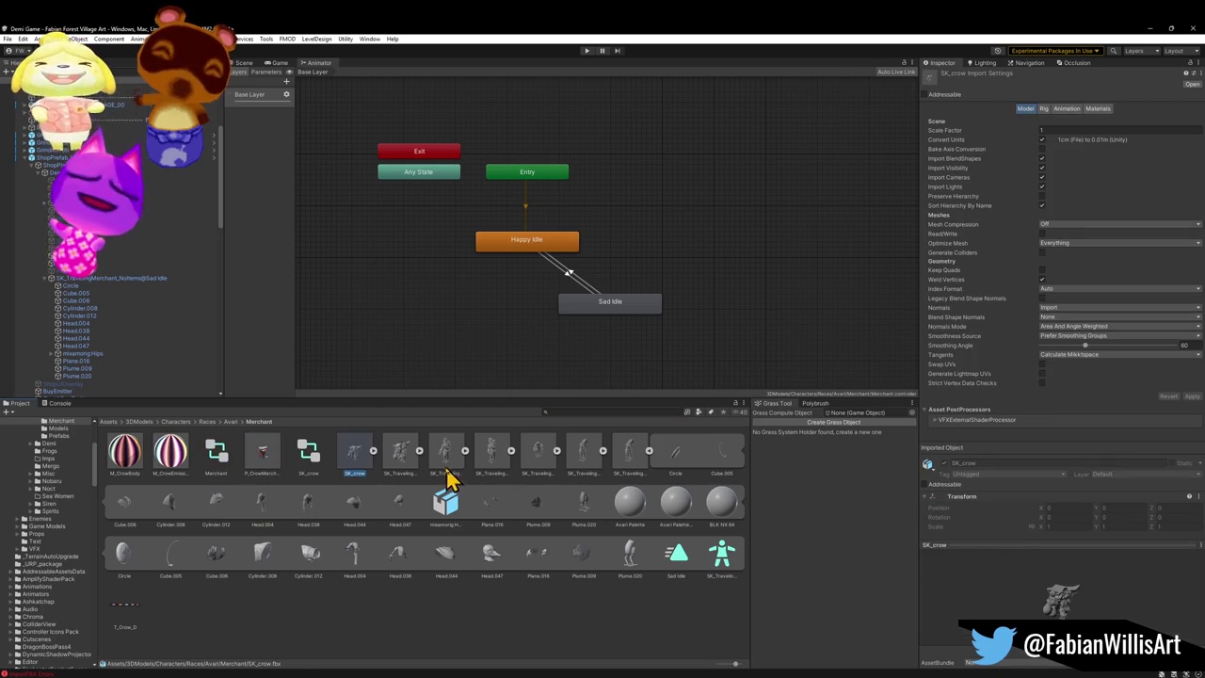
pyautogui.click(400, 463)
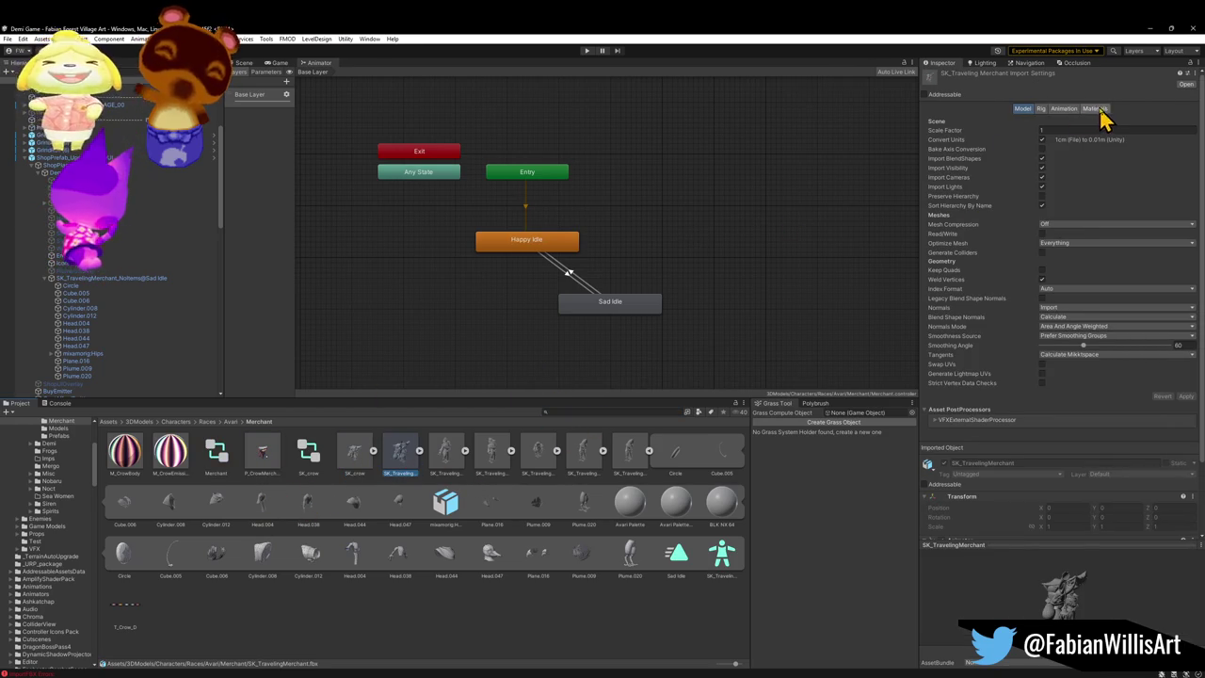
pyautogui.click(1066, 110)
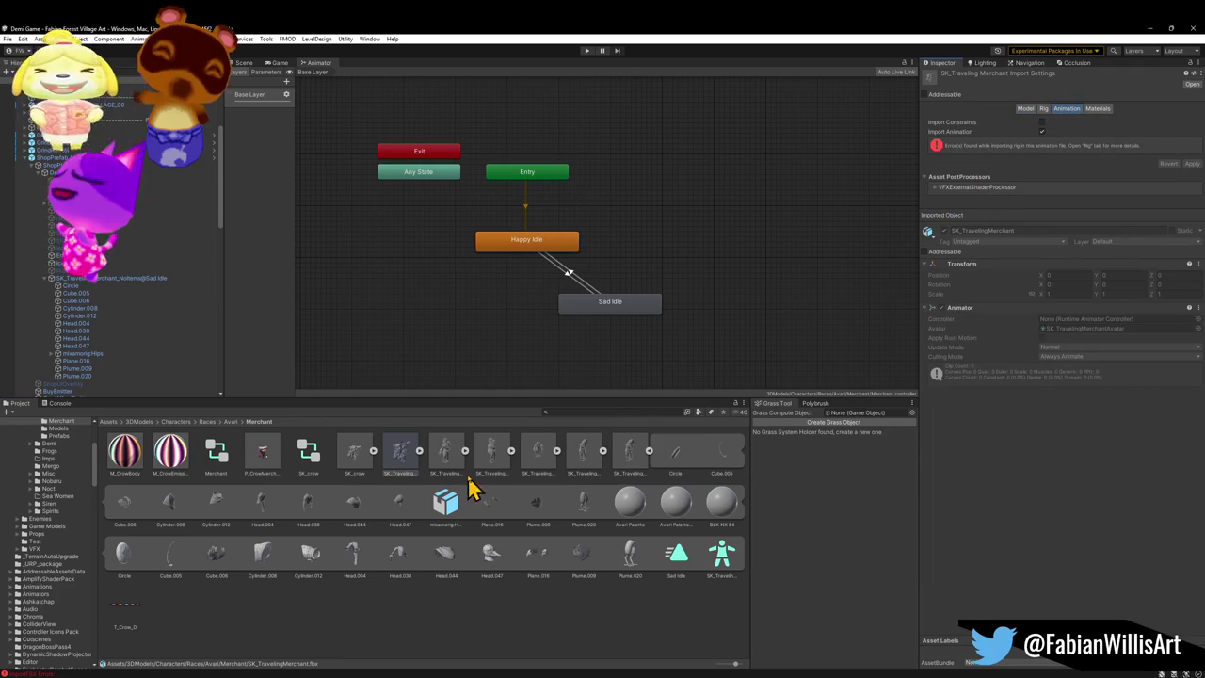
pyautogui.click(443, 460)
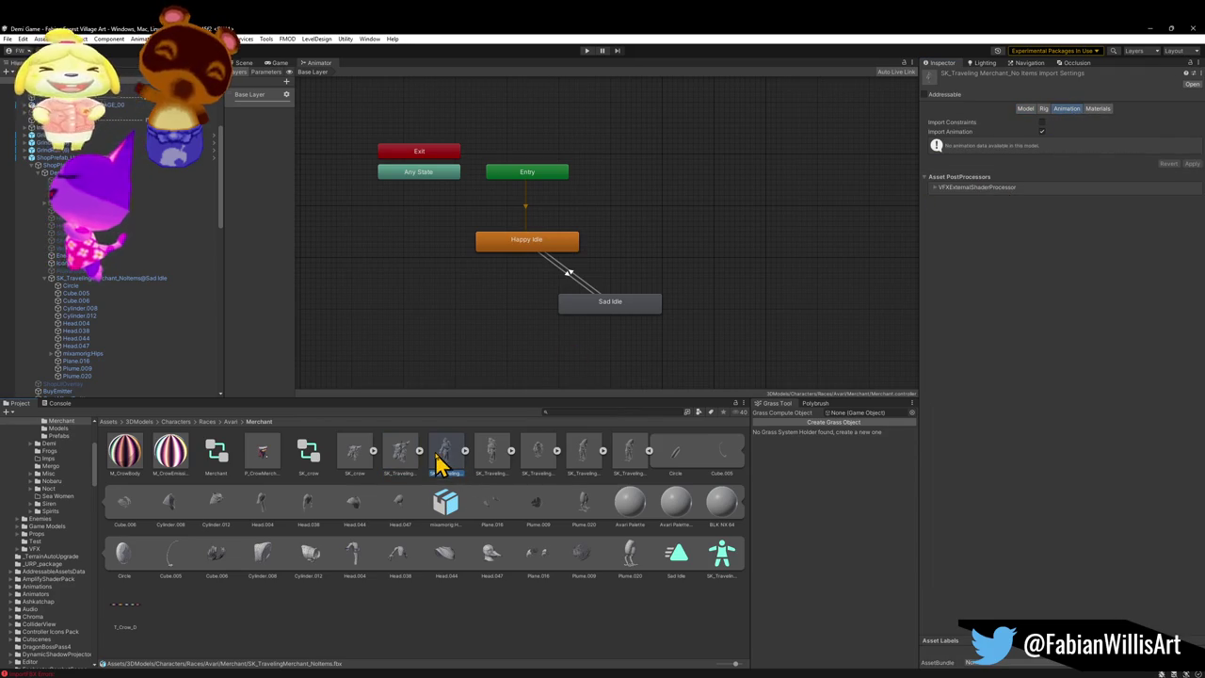
pyautogui.click(502, 460)
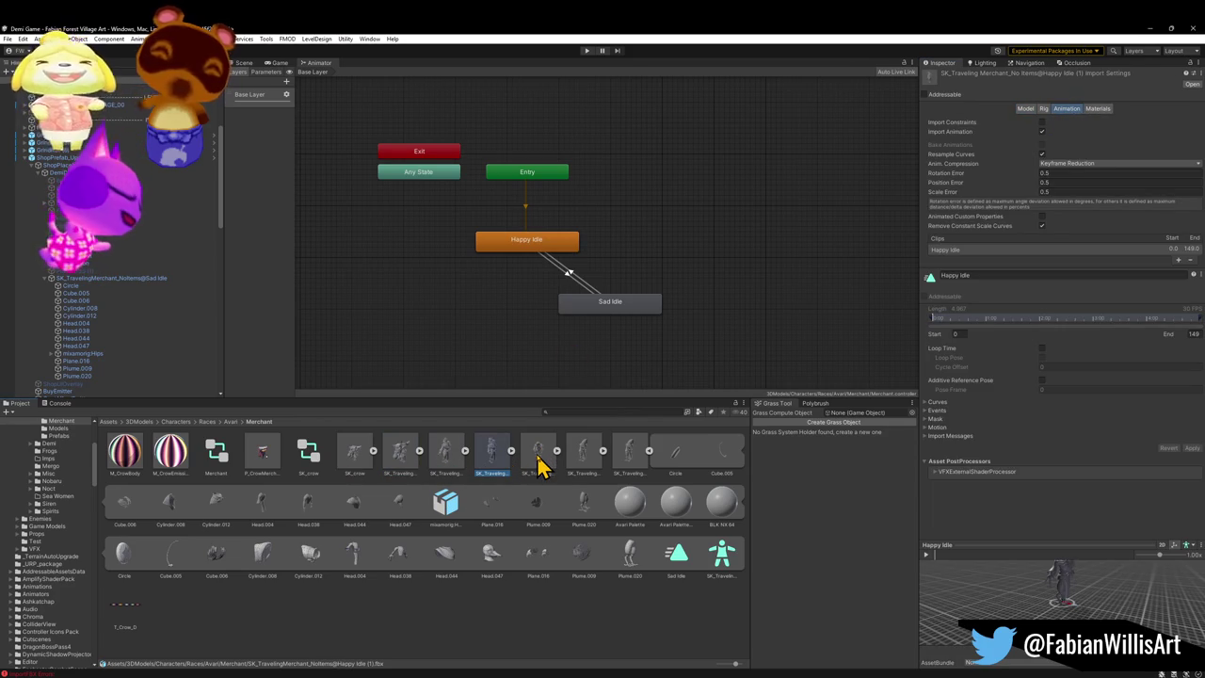
pyautogui.click(539, 462)
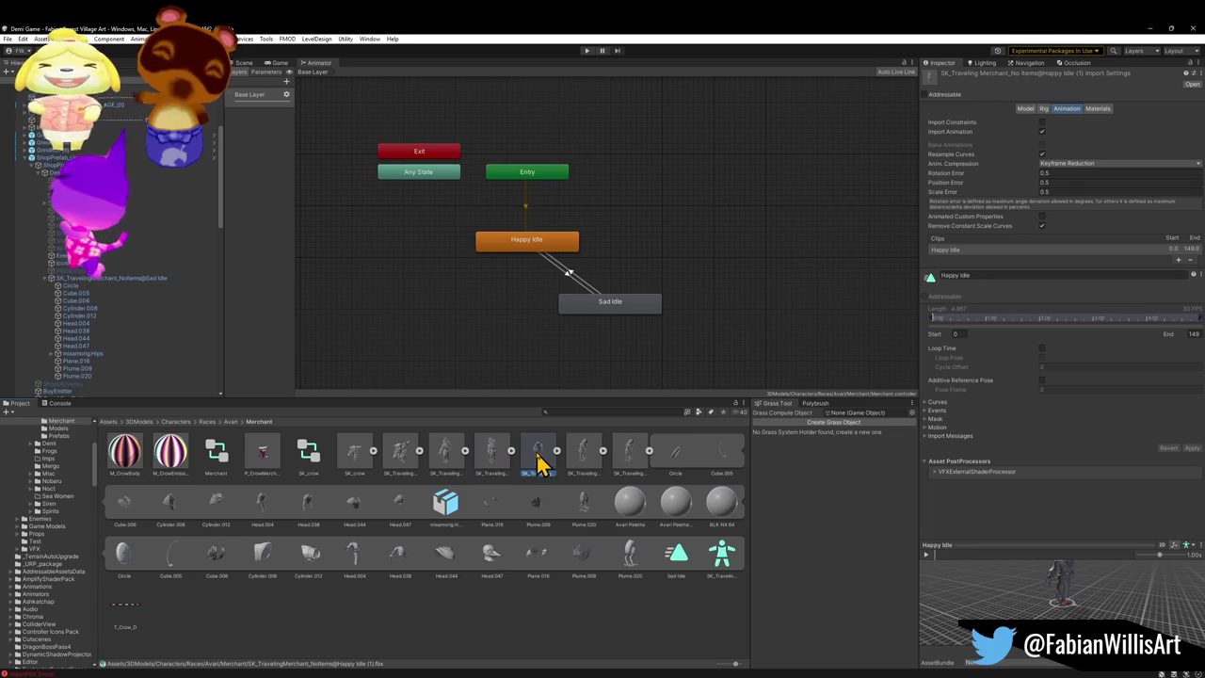
pyautogui.click(650, 452)
# Step: Review the Sad Idle, Sad Idle (2) and Happy Idle clips, then list SK_crow's animation clips
pyautogui.click(593, 456)
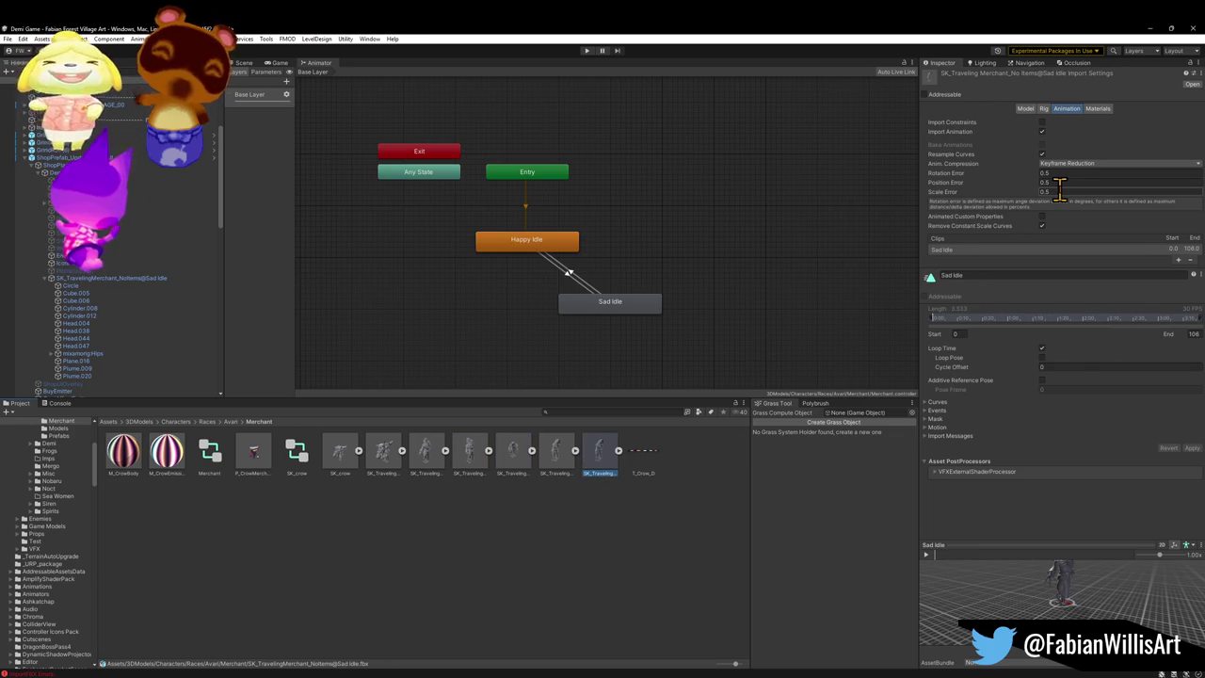
pyautogui.click(531, 461)
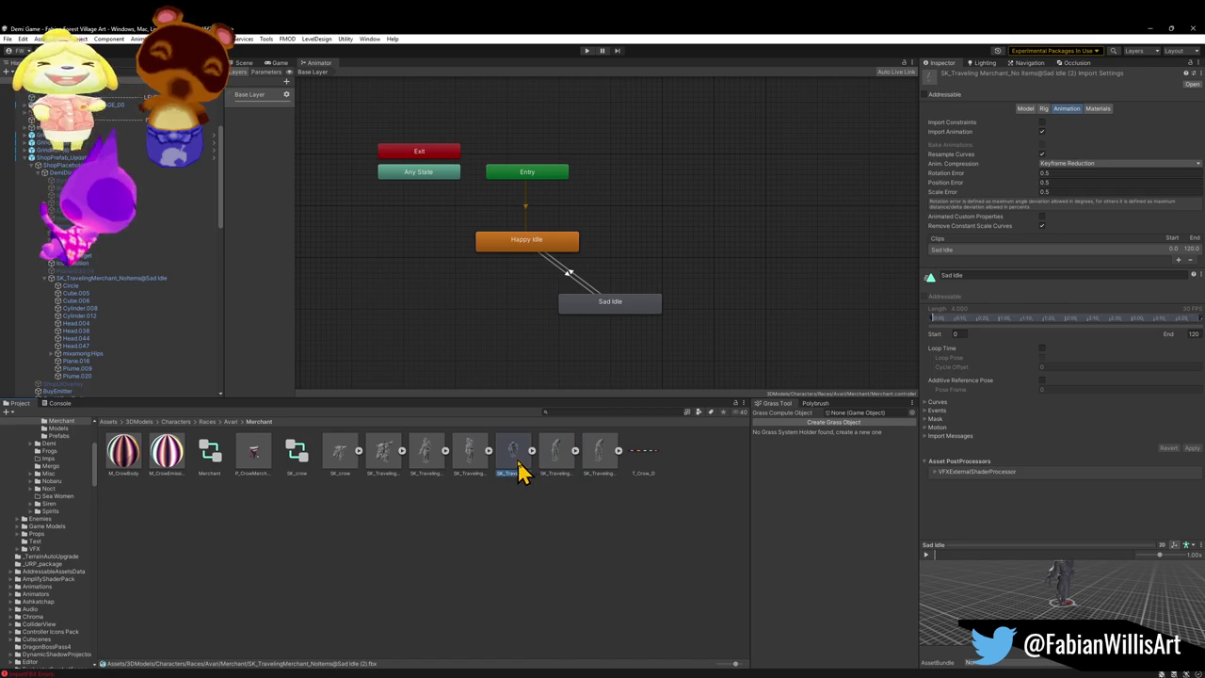
pyautogui.click(467, 459)
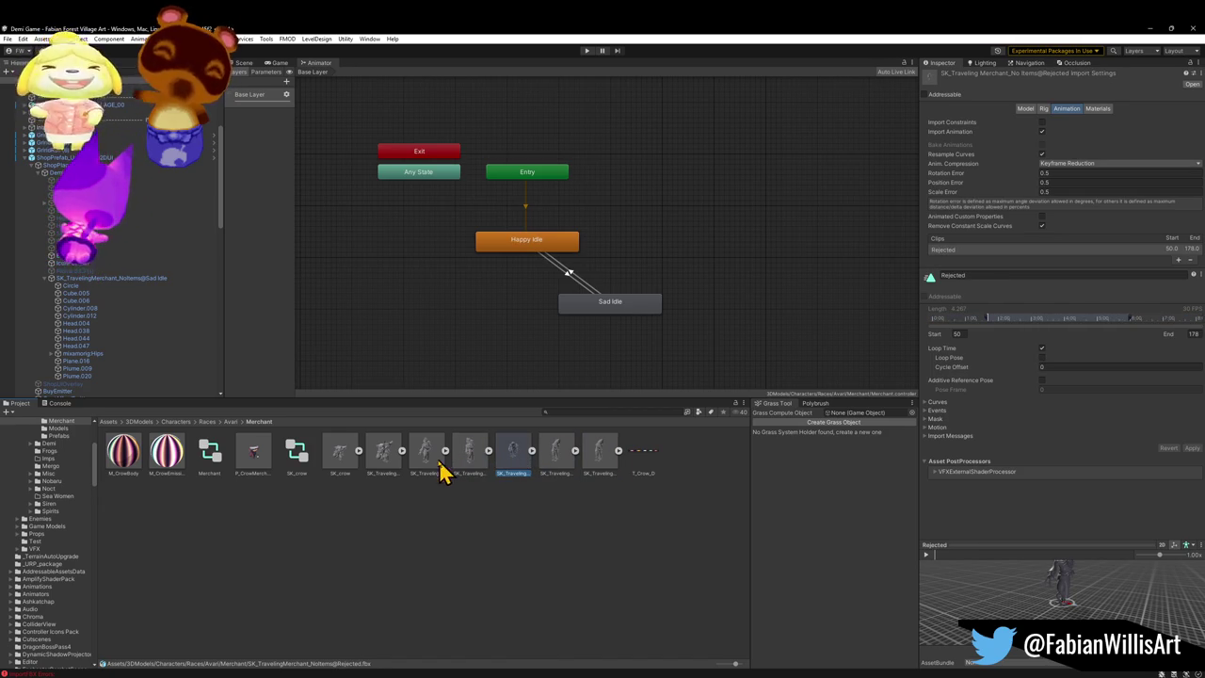
pyautogui.click(428, 464)
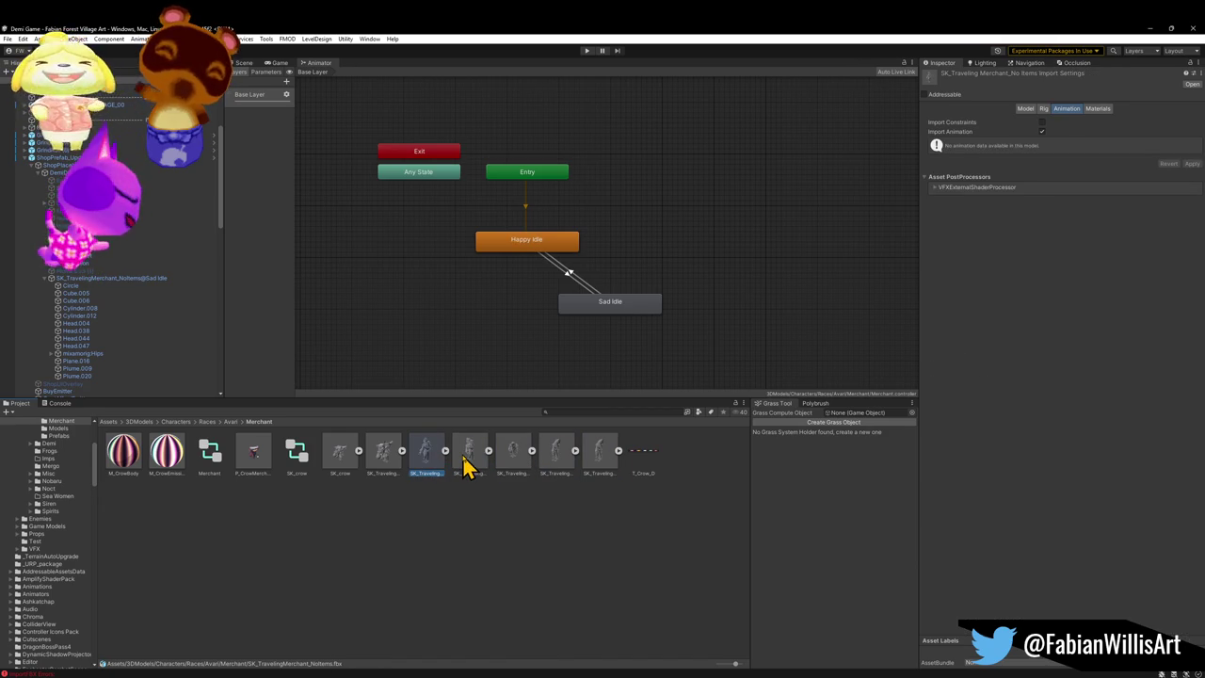
pyautogui.click(468, 461)
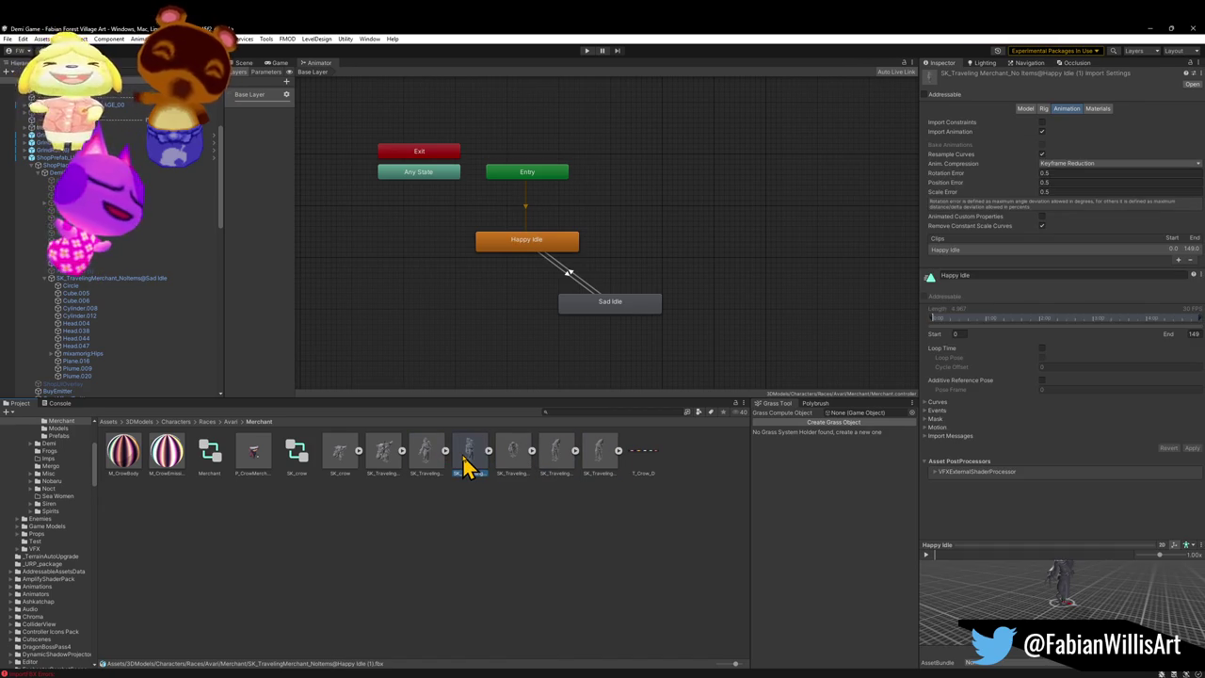
pyautogui.click(382, 470)
pyautogui.click(337, 471)
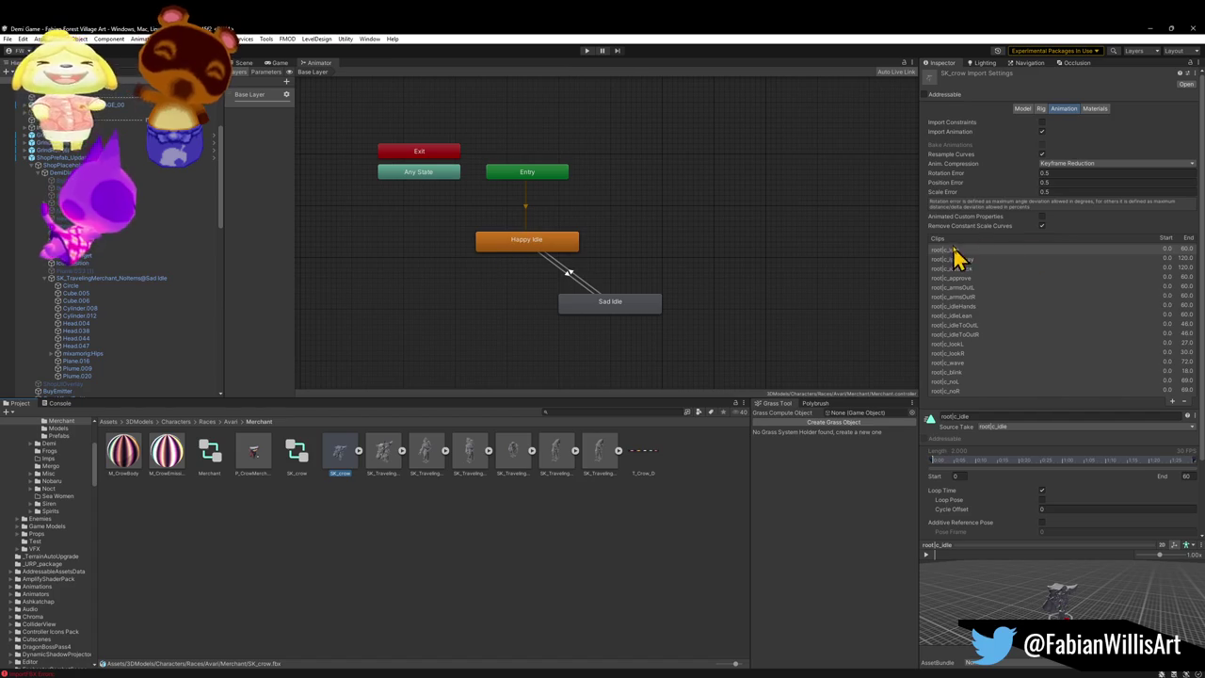
# Step: Enlarge the Inspector preview, orbit to the crow's front, and play root|c_idleSway
pyautogui.moveTo(1045, 544); pyautogui.dragTo(1027, 358)
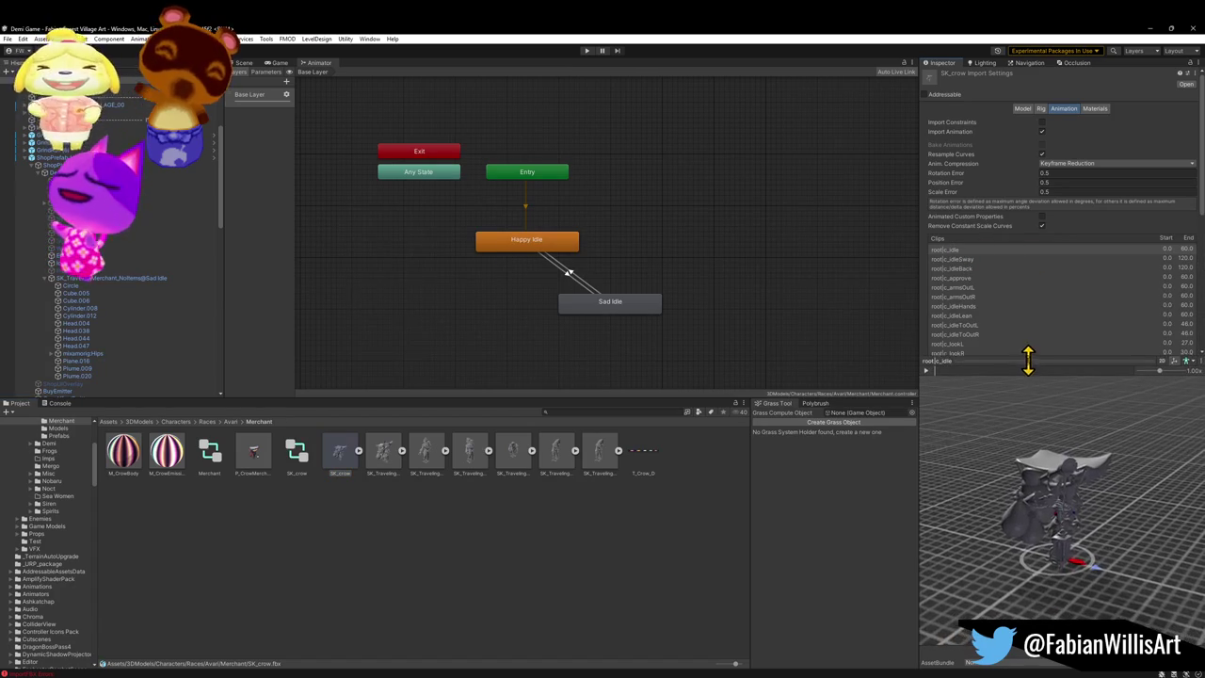
pyautogui.scroll(5, 1049, 493)
pyautogui.scroll(3, 1076, 494)
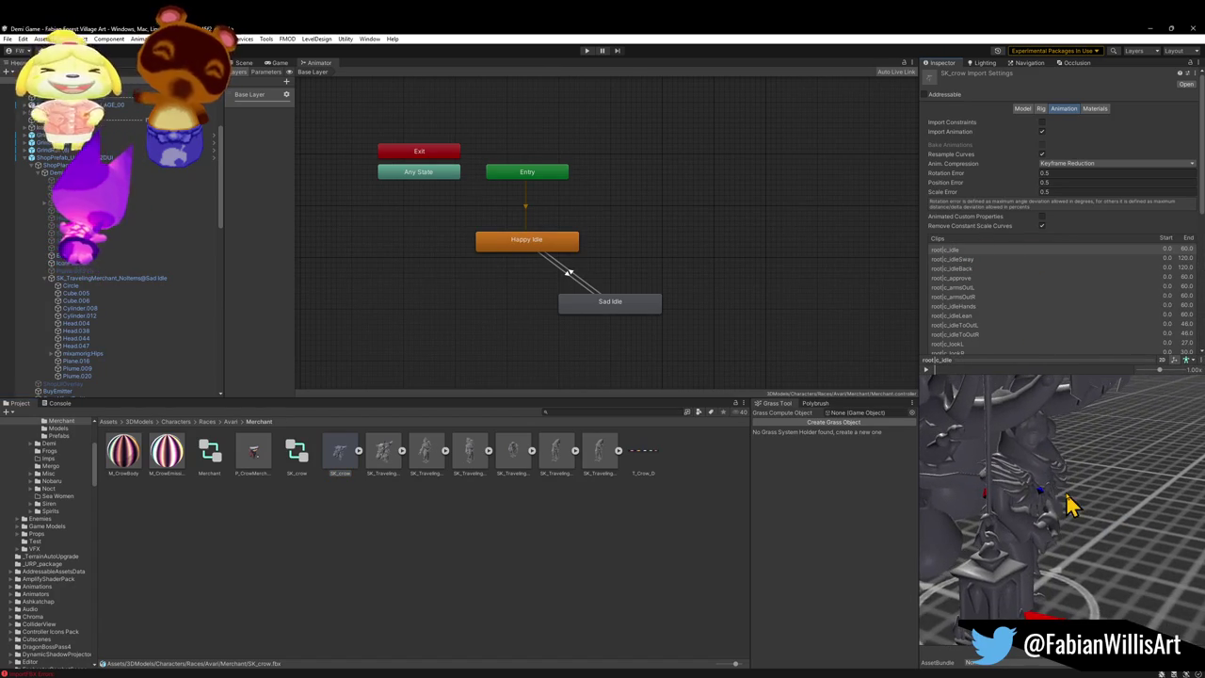
pyautogui.moveTo(1120, 494); pyautogui.dragTo(974, 435)
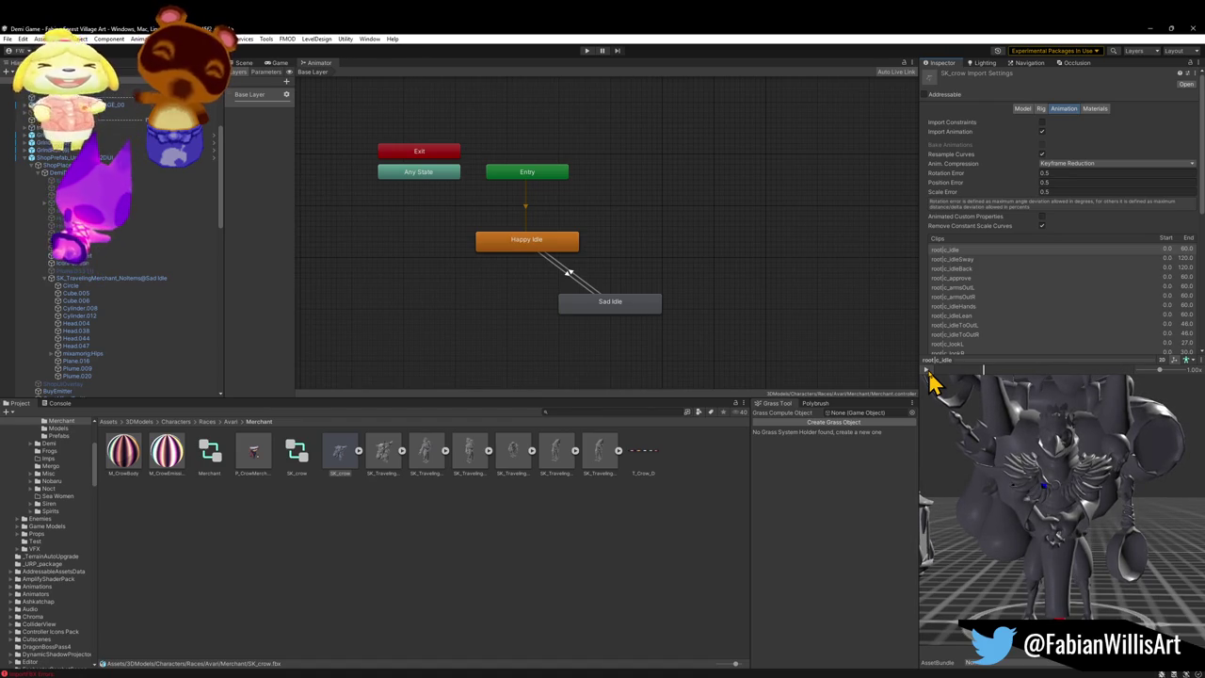
pyautogui.click(956, 258)
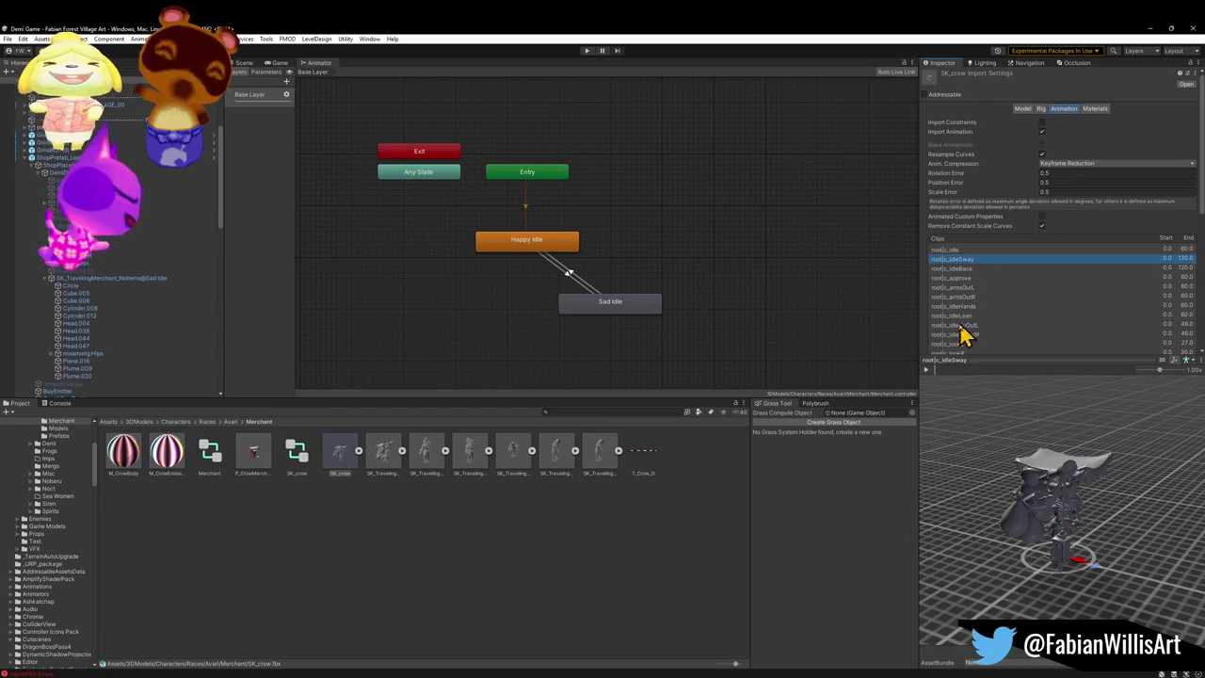
pyautogui.click(926, 370)
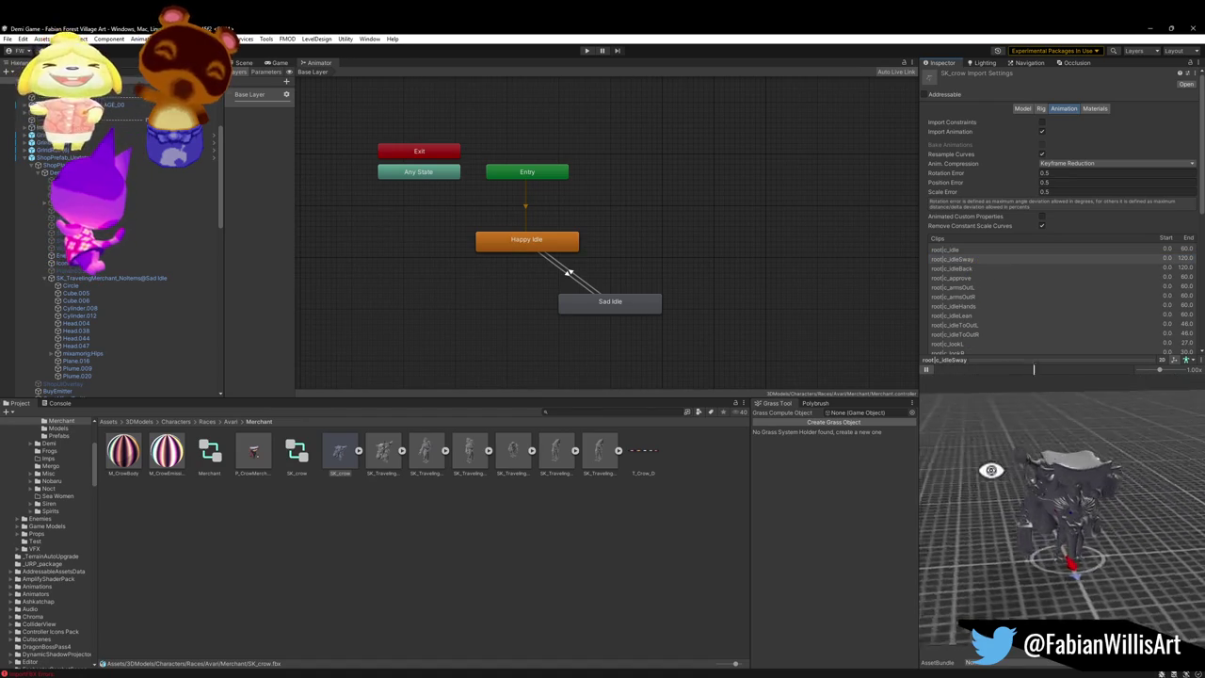
pyautogui.scroll(10, 1070, 499)
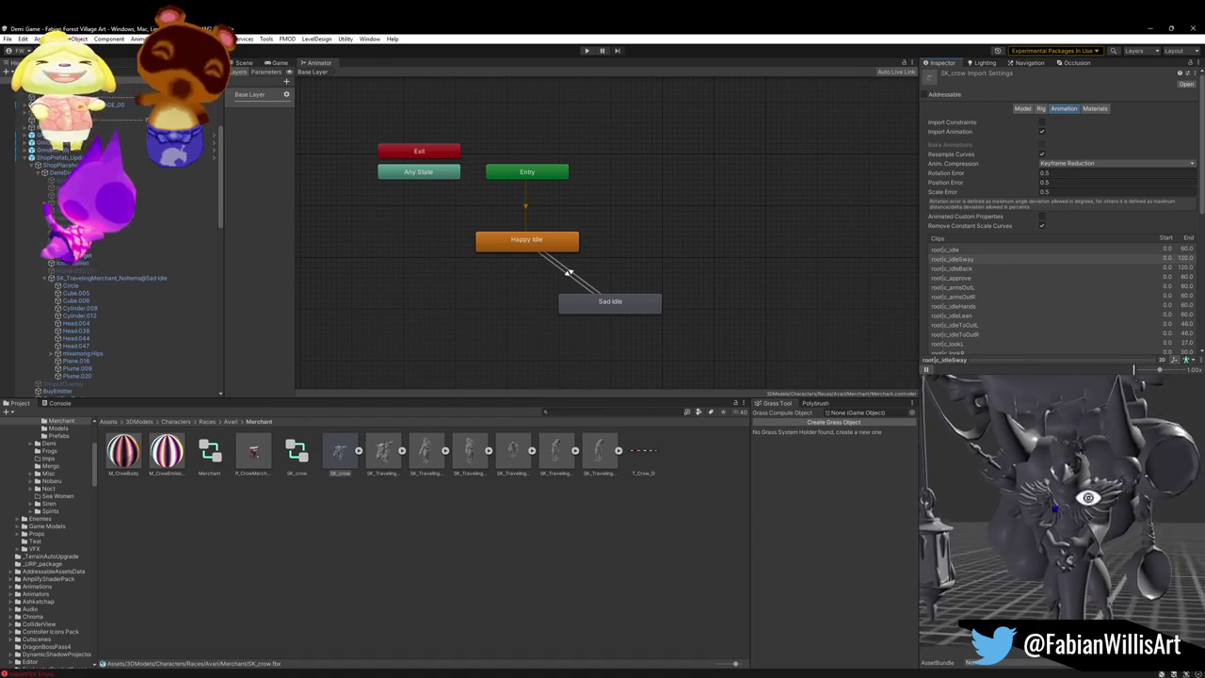
pyautogui.scroll(-5, 1083, 499)
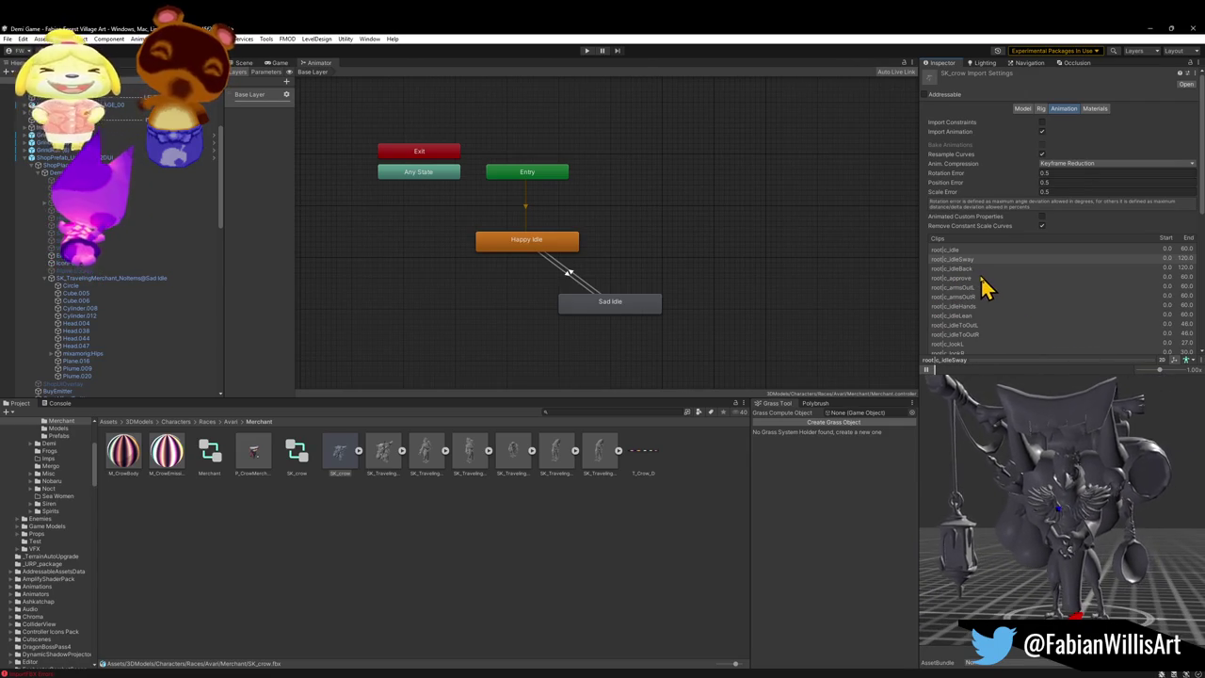
# Step: Preview root|c_idleBack from behind, return to root|c_idleSway, then select the Sad Idle state
pyautogui.click(965, 270)
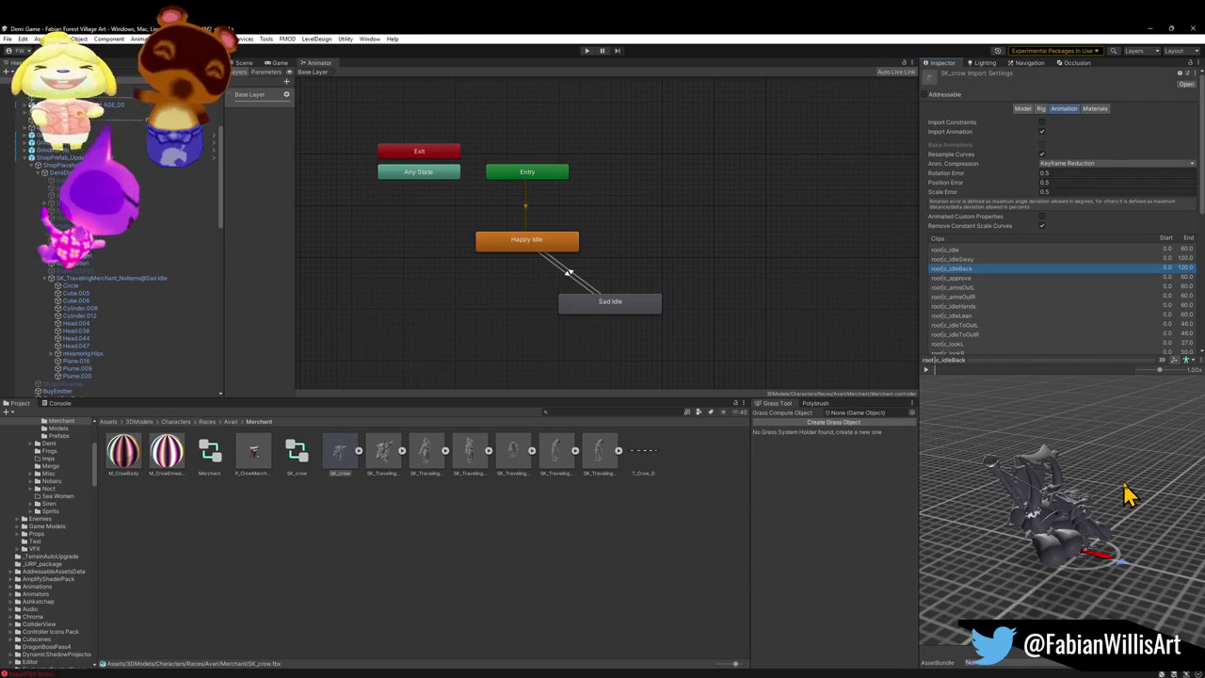
pyautogui.moveTo(1102, 490)
pyautogui.mouseDown()
pyautogui.moveTo(1066, 474)
pyautogui.moveTo(1070, 462)
pyautogui.moveTo(1111, 498)
pyautogui.moveTo(1076, 473)
pyautogui.moveTo(1053, 513)
pyautogui.moveTo(1040, 495)
pyautogui.moveTo(1050, 519)
pyautogui.mouseUp()
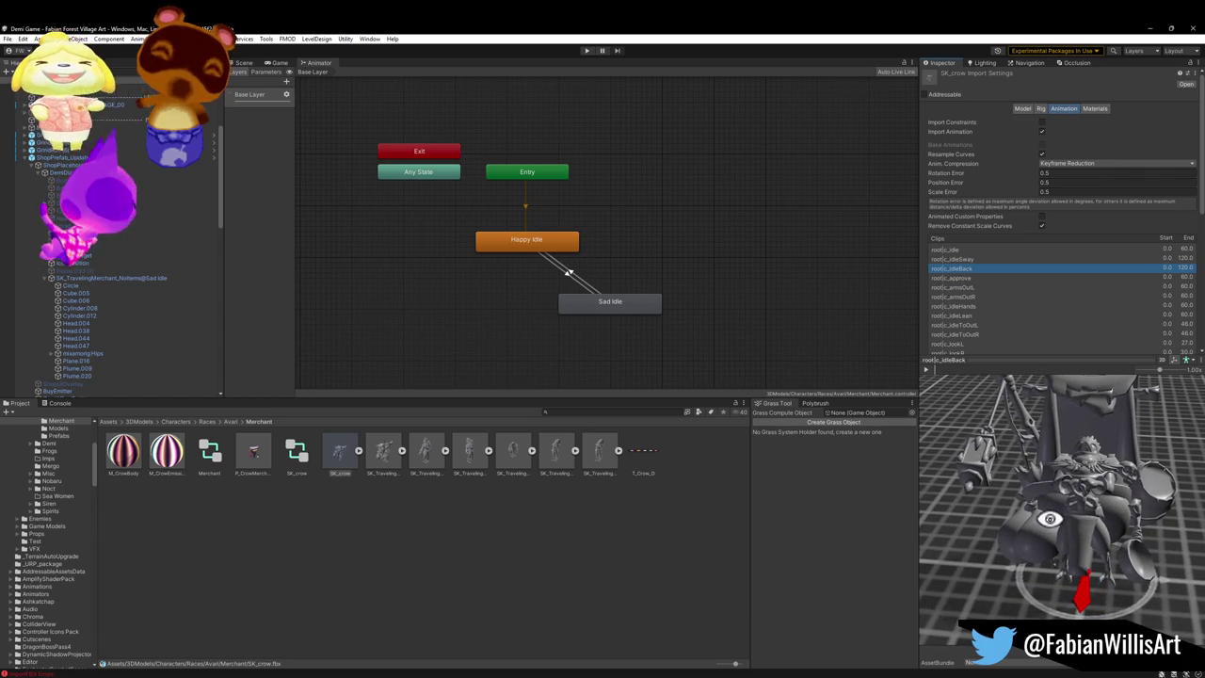
pyautogui.click(960, 259)
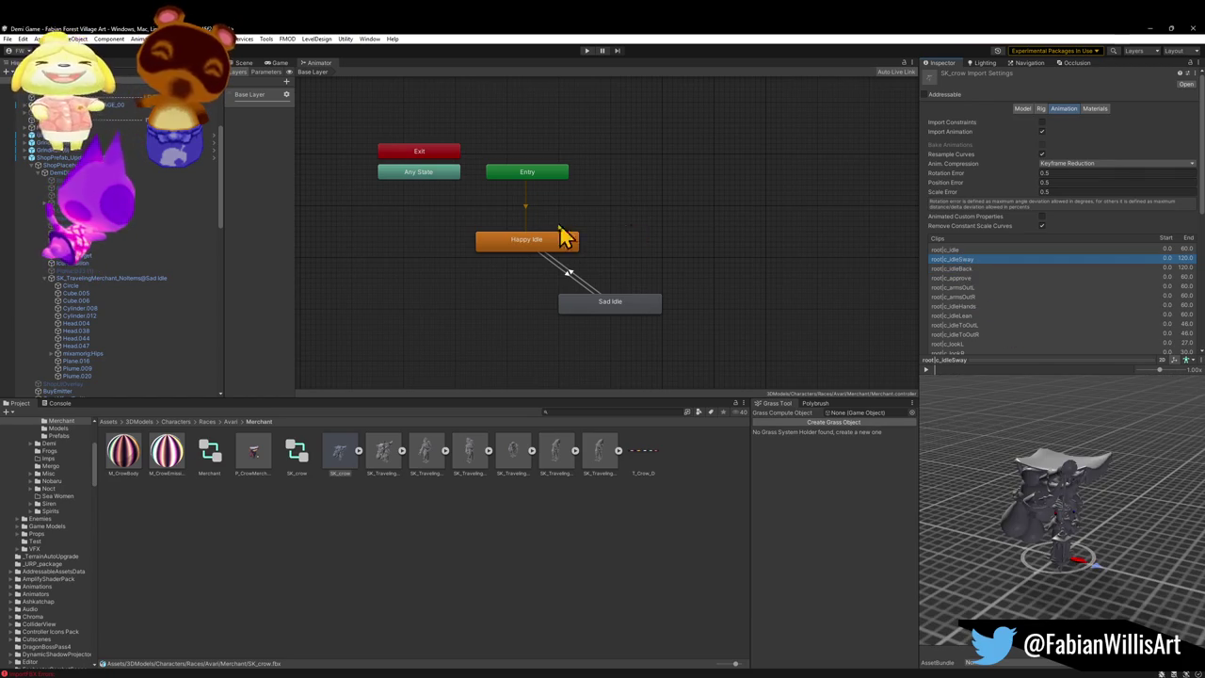
pyautogui.click(612, 310)
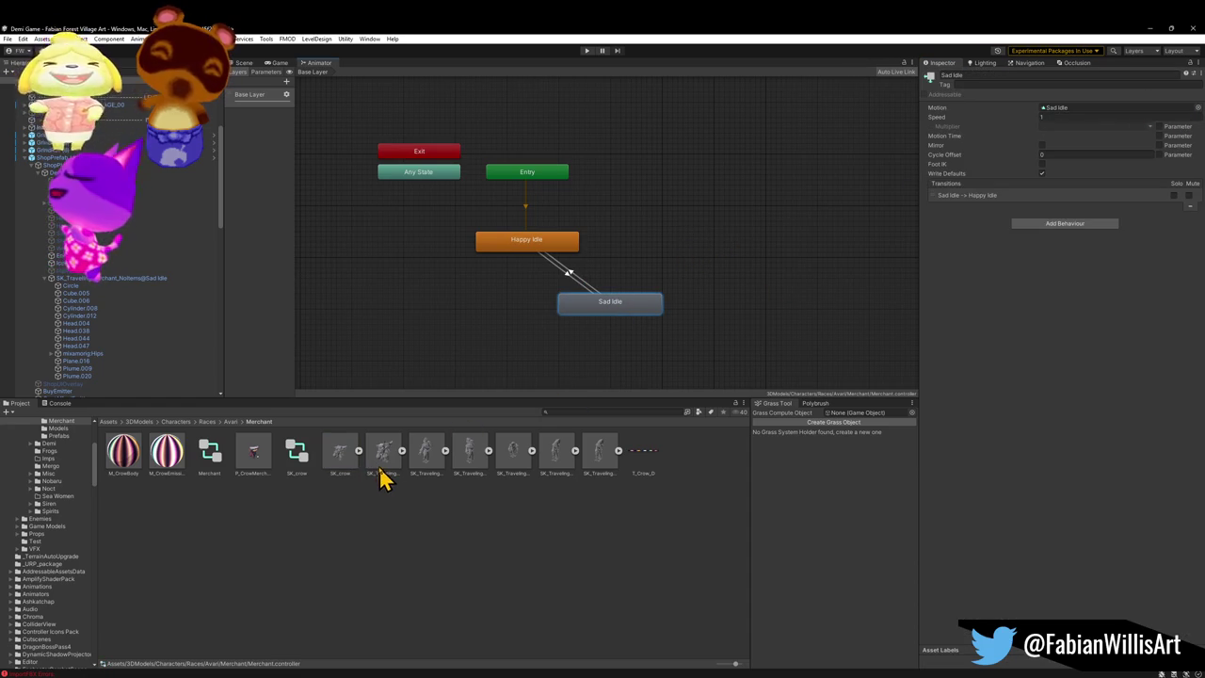
# Step: Assign root|c_idle as the Sad Idle state's motion, then return to the Scene and start Play mode
pyautogui.click(342, 463)
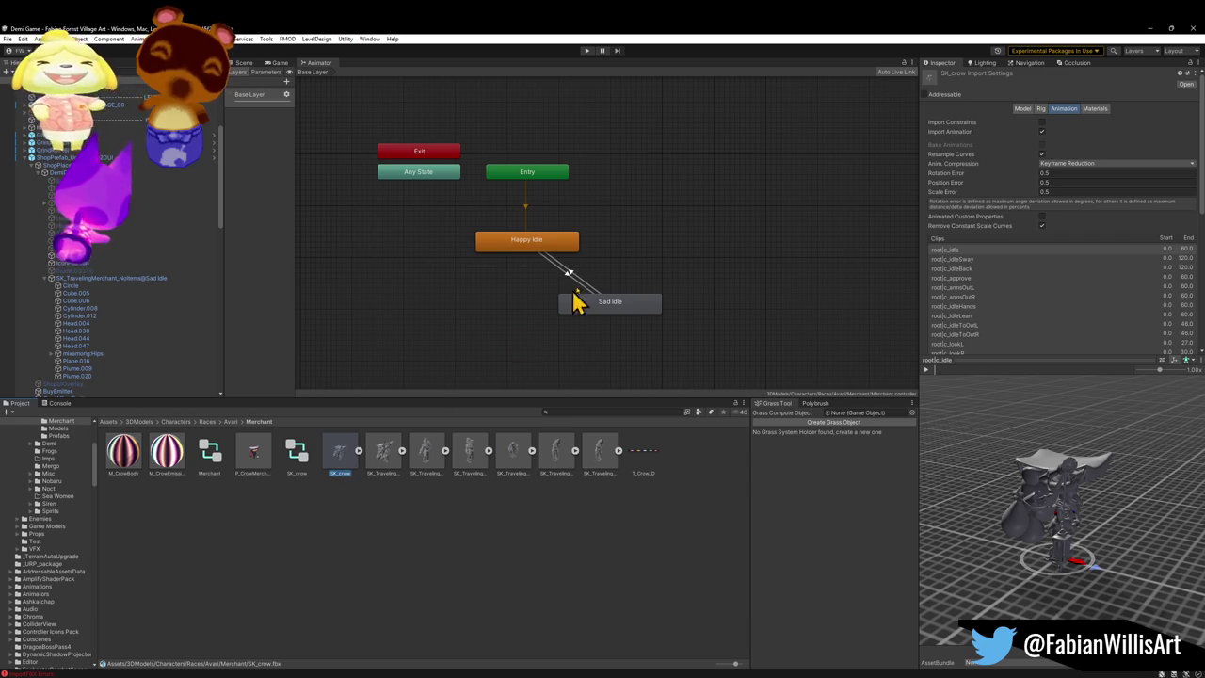
pyautogui.click(617, 316)
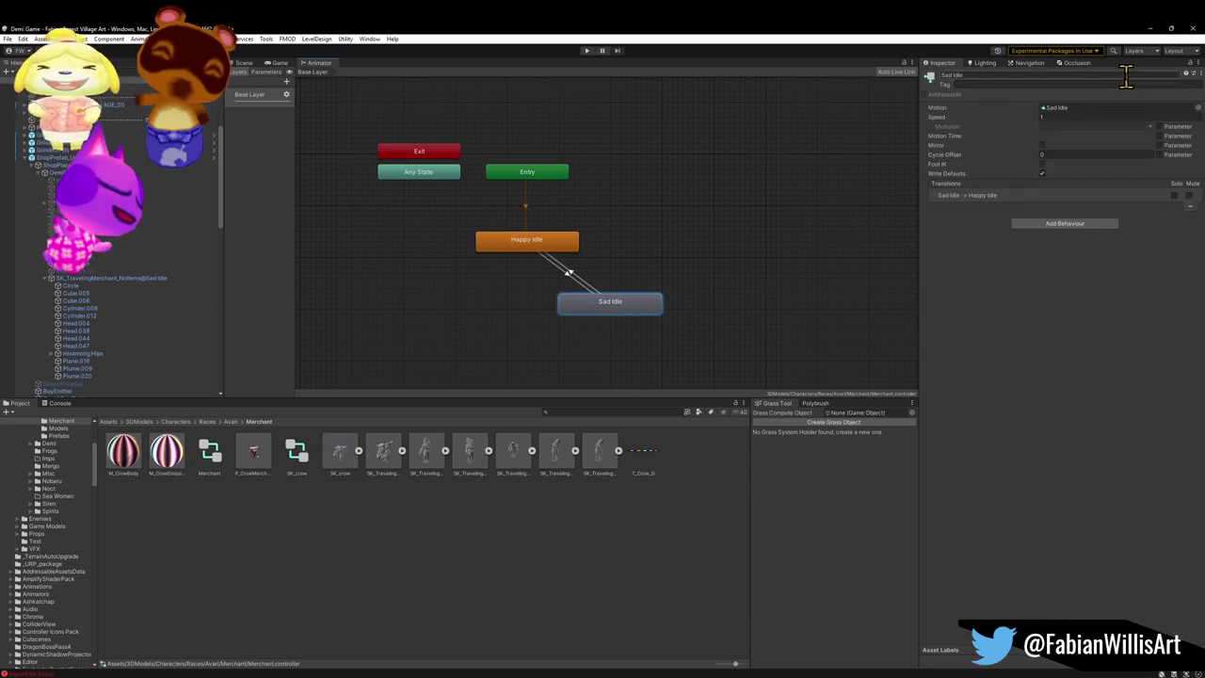
pyautogui.click(1197, 115)
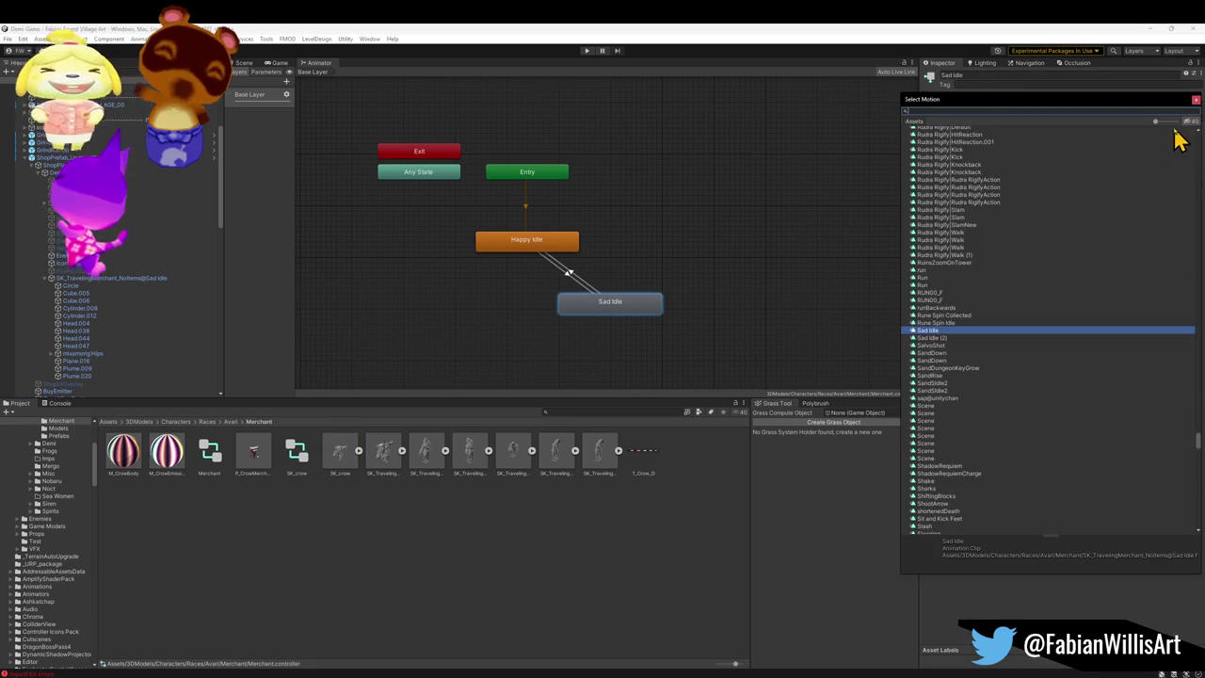
pyautogui.write('c_idl')
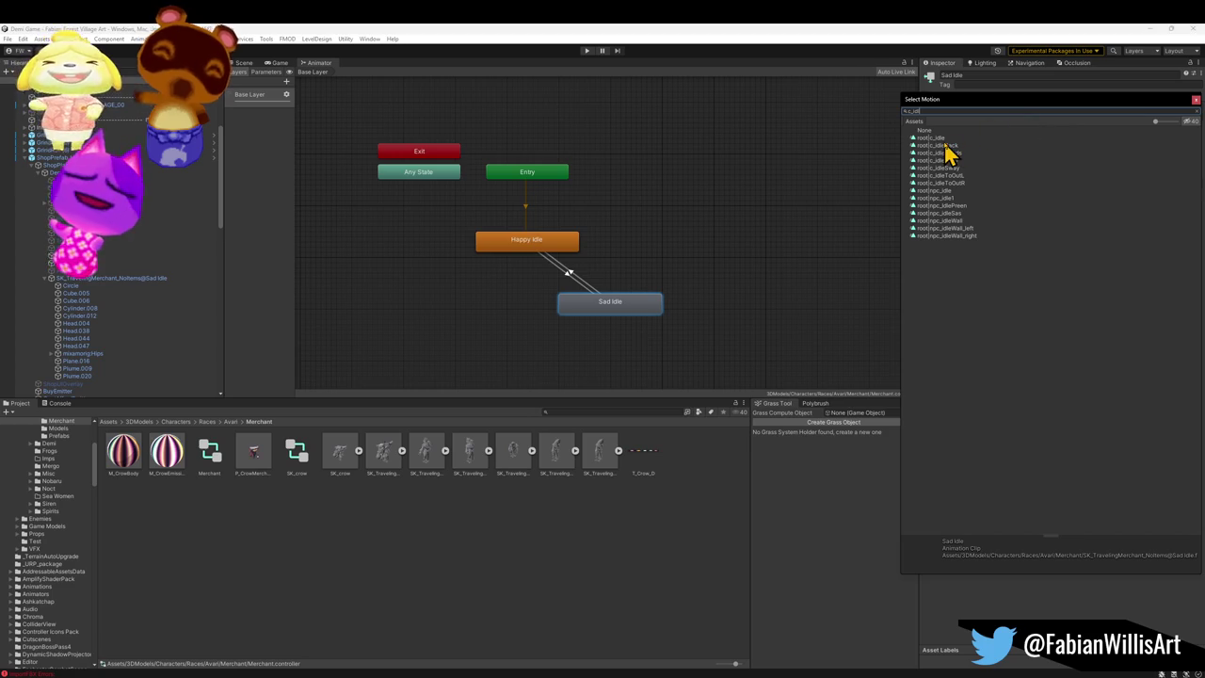
pyautogui.click(942, 138)
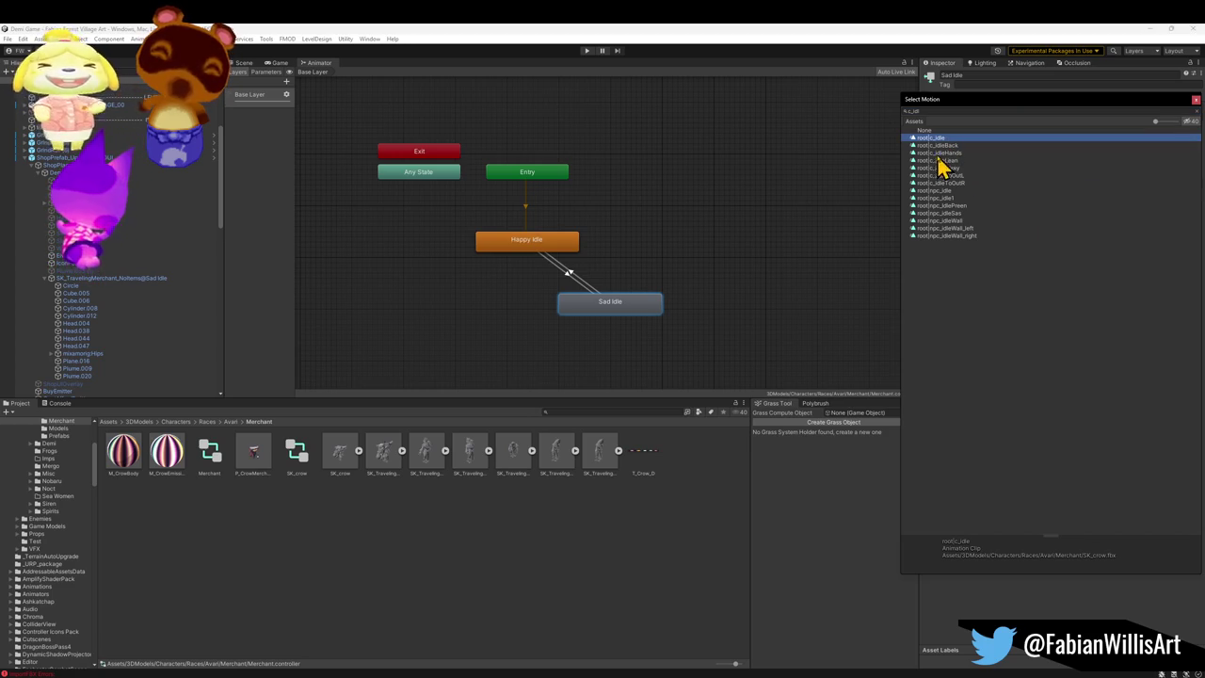
pyautogui.click(942, 586)
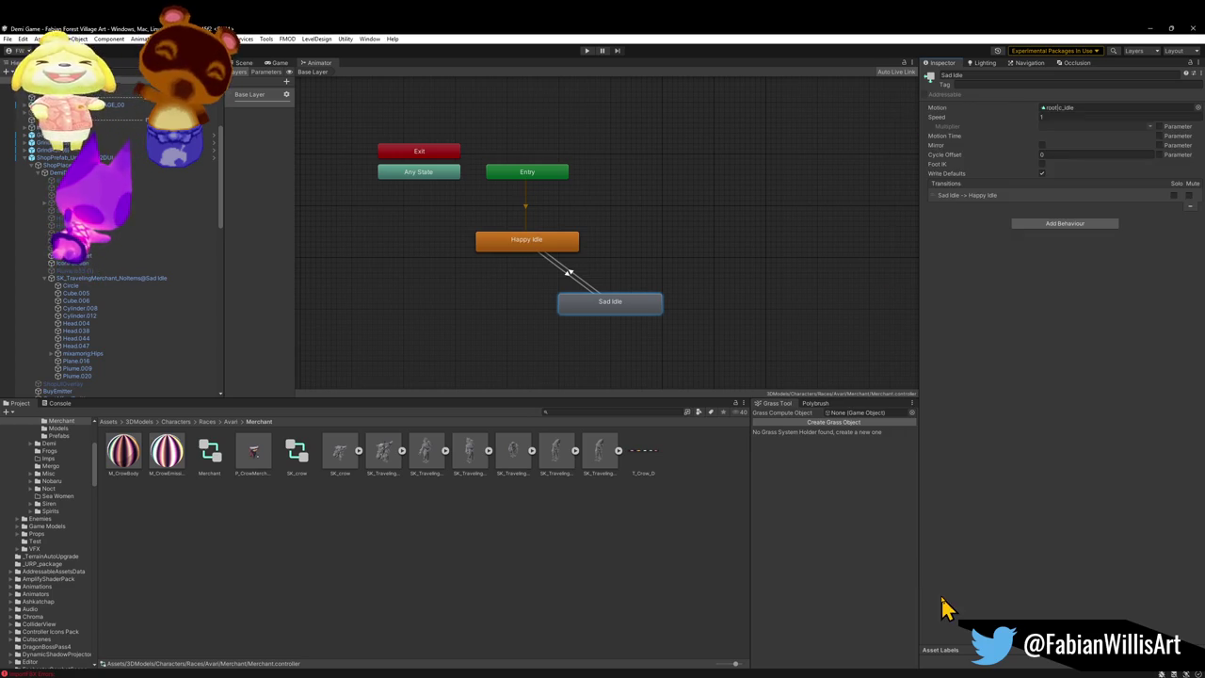
pyautogui.click(243, 63)
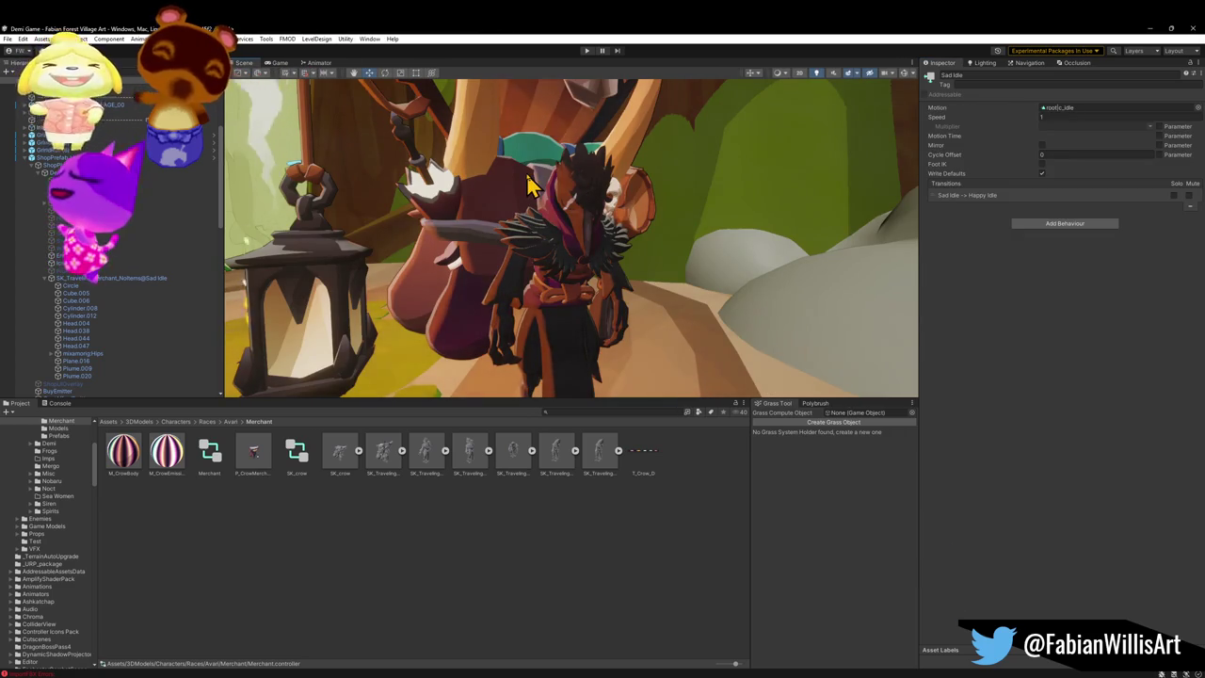
pyautogui.click(586, 53)
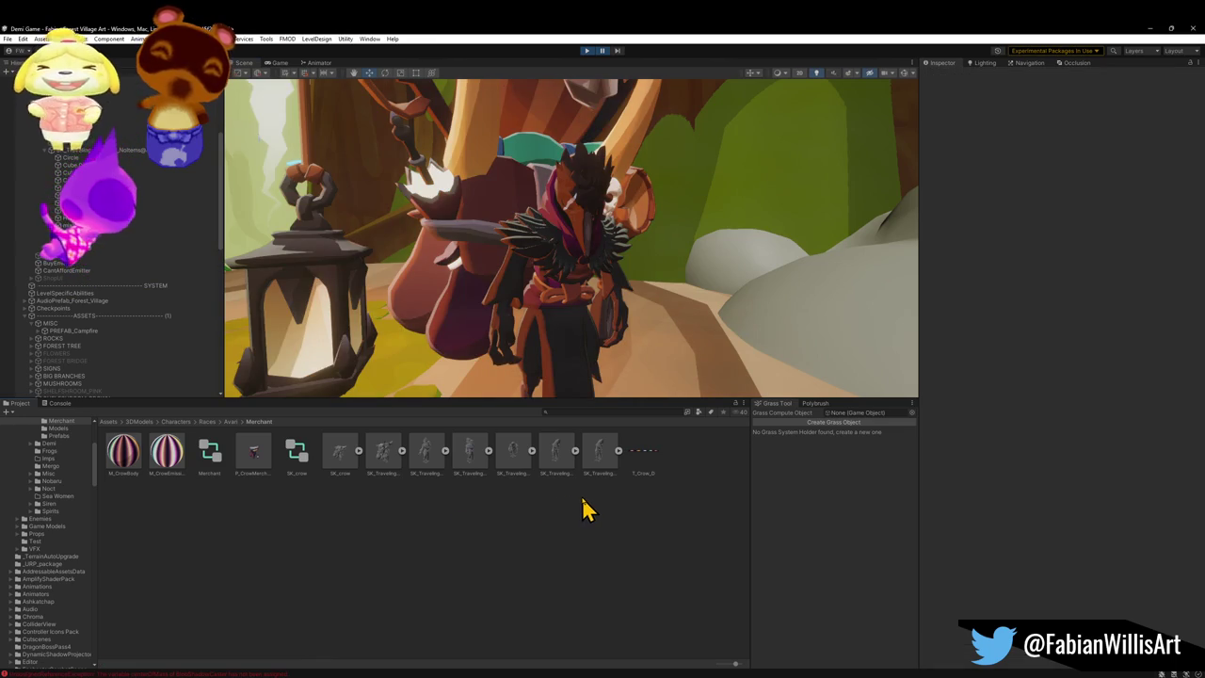
# Step: Unpause the game and test it fullscreen, then return to the Scene view
pyautogui.click(602, 51)
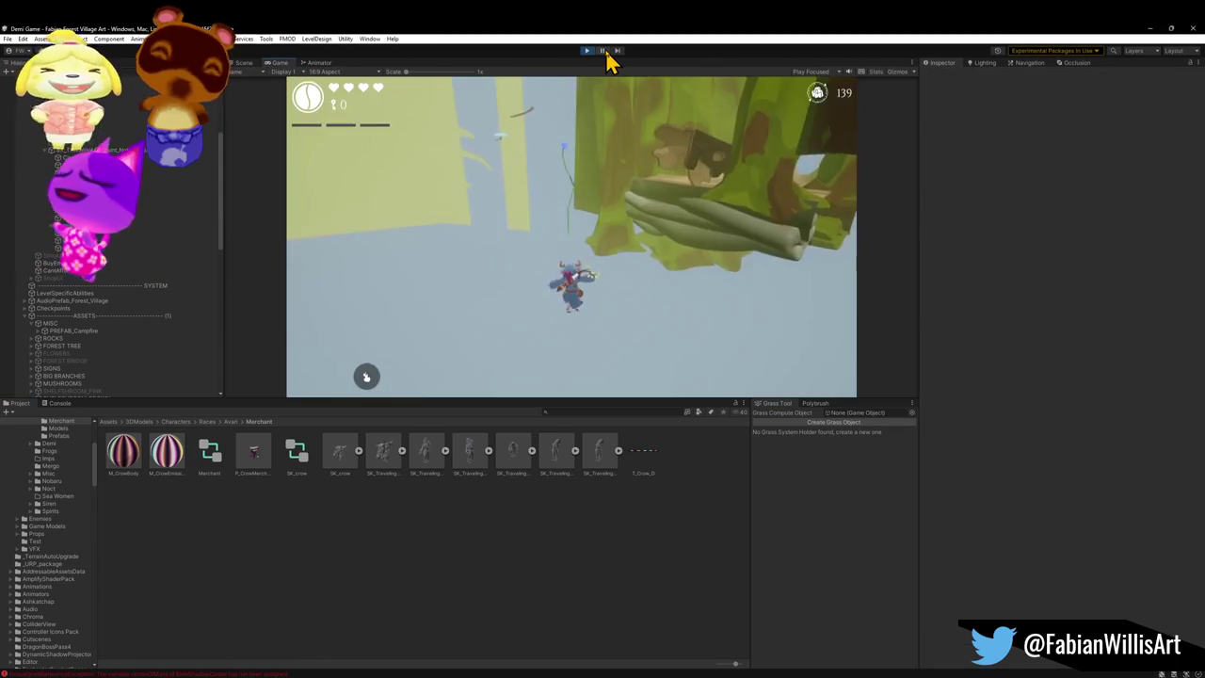
pyautogui.click(589, 164)
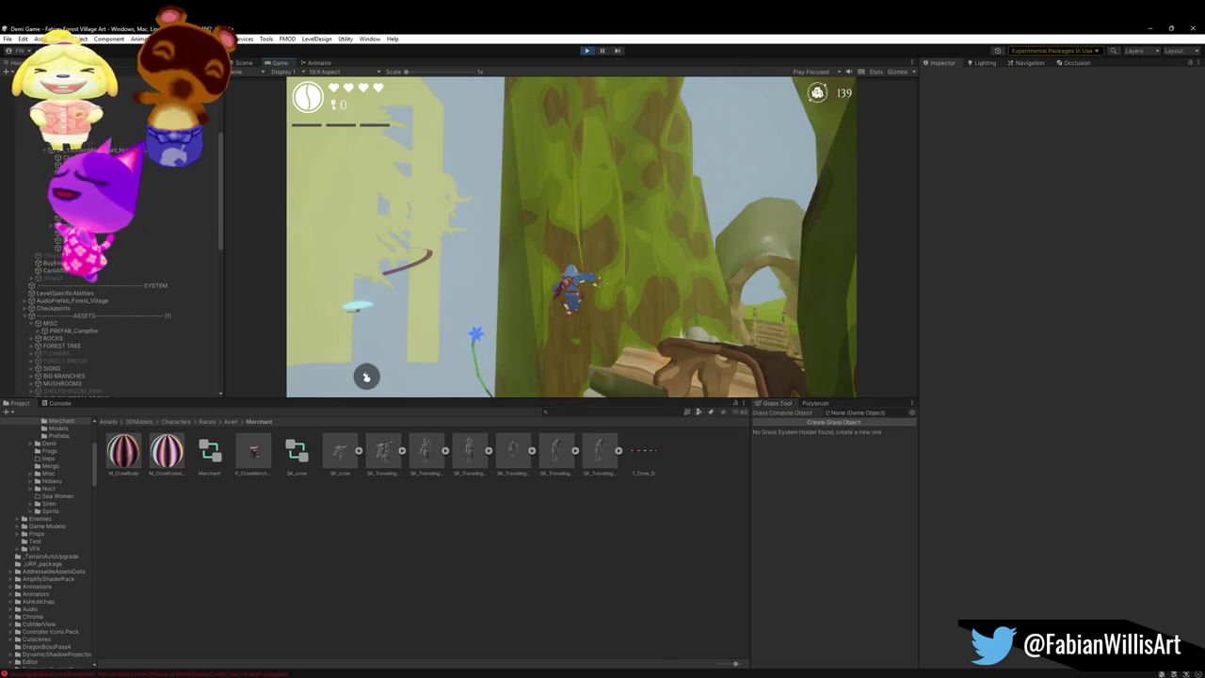
pyautogui.press('F10')
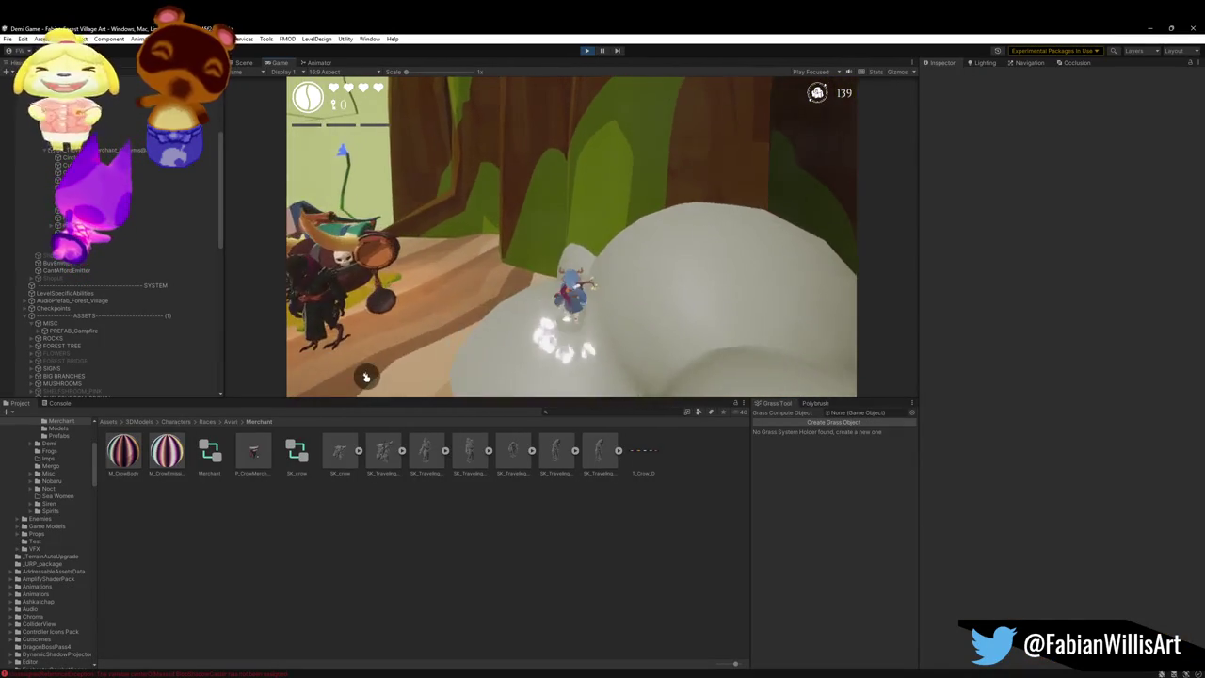
pyautogui.press('super')
pyautogui.click(448, 86)
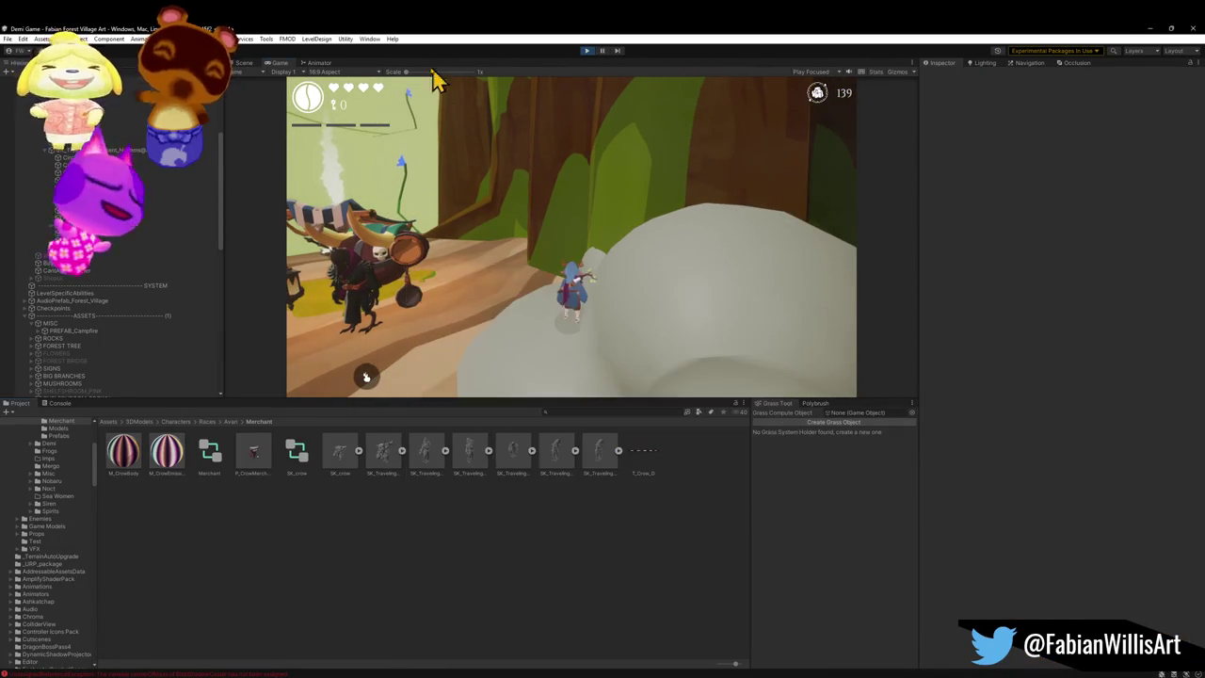
pyautogui.click(242, 64)
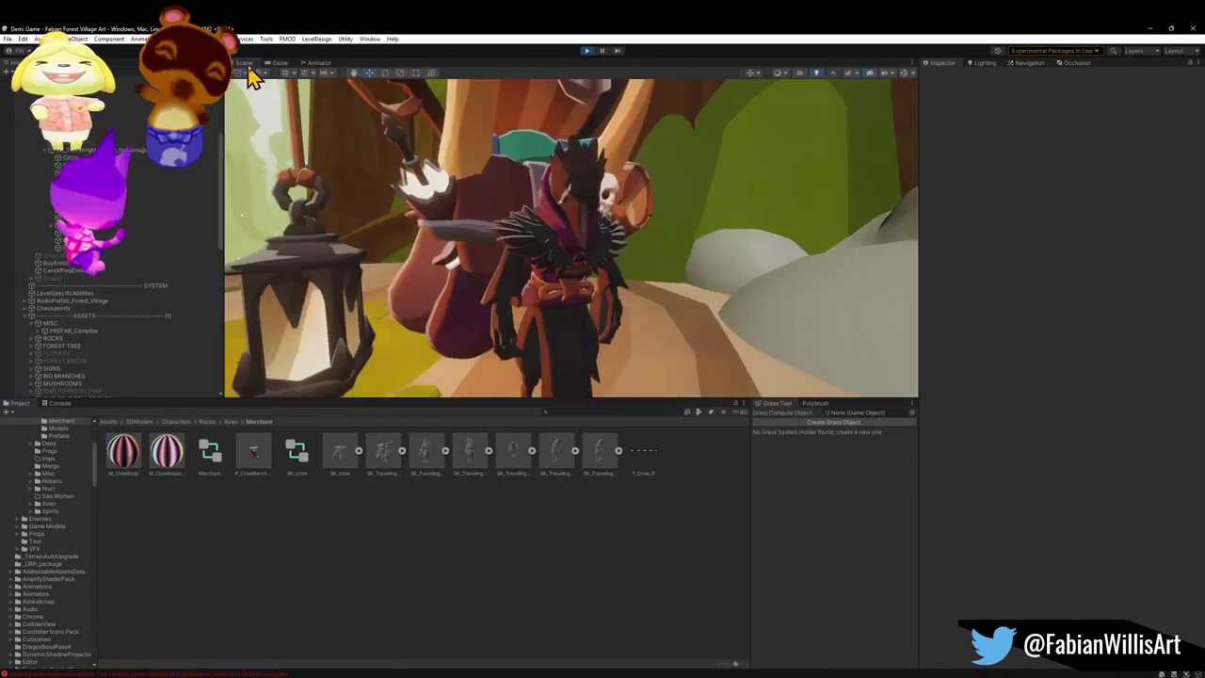
# Step: Select the merchant's root Animator, dock the Animator graph beside the scene, and inspect Happy Idle
pyautogui.click(613, 233)
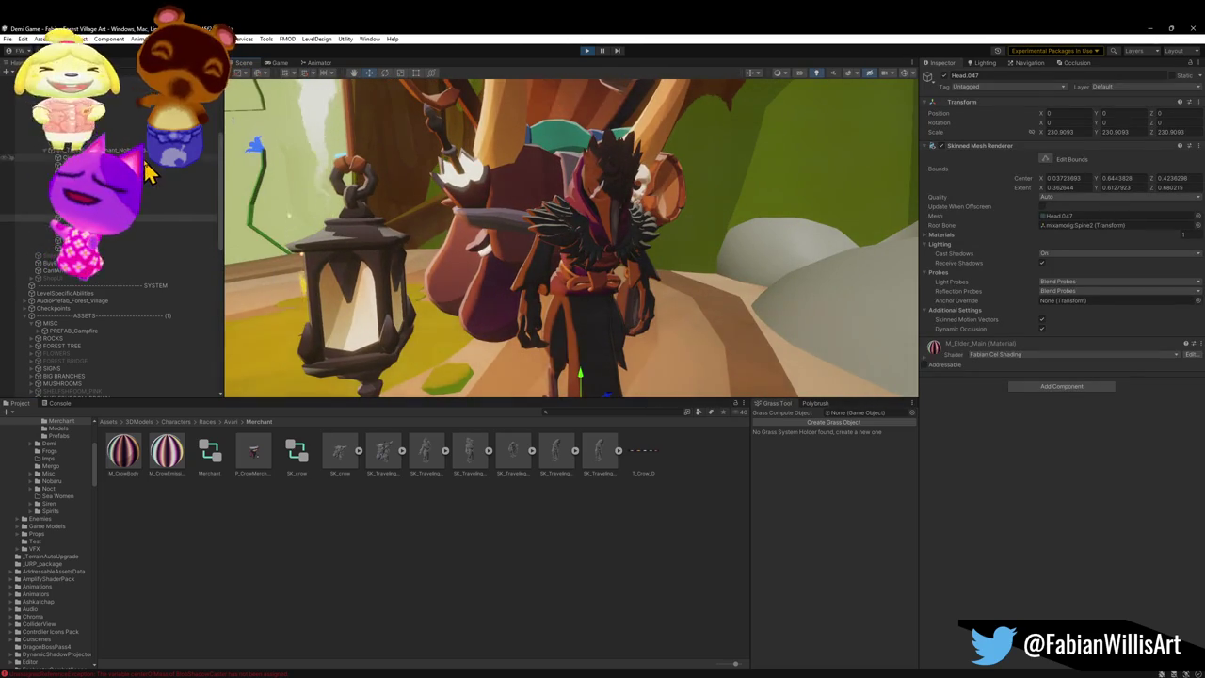
pyautogui.click(141, 149)
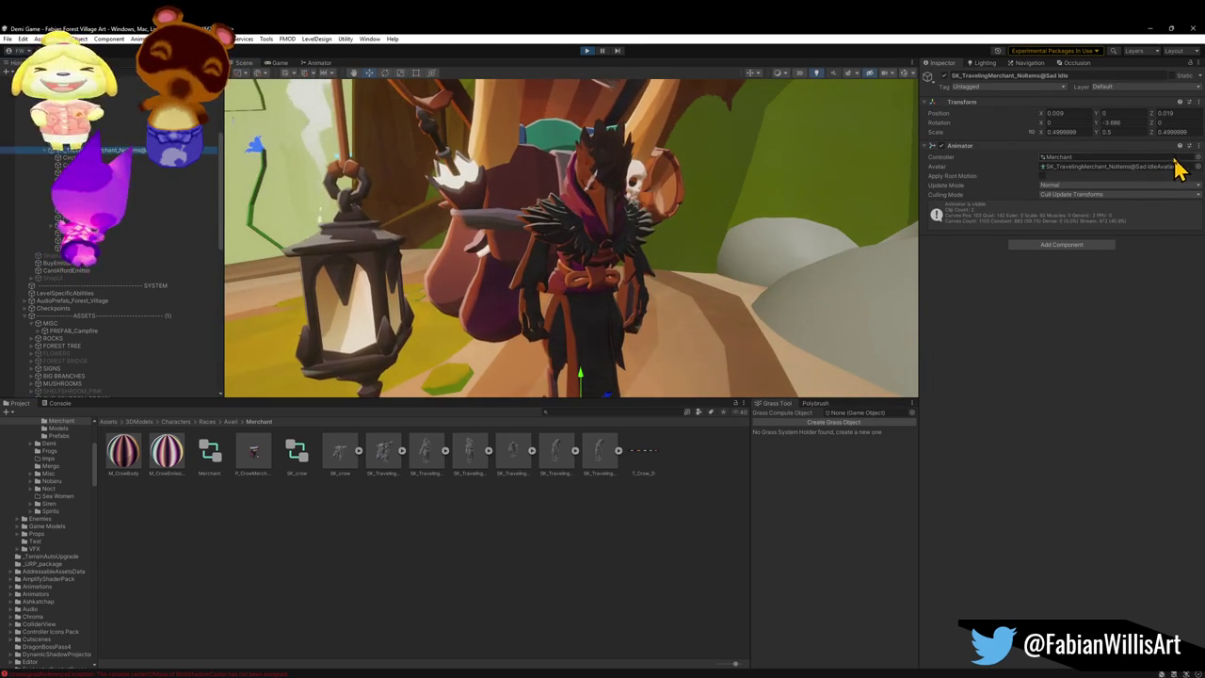
pyautogui.click(318, 63)
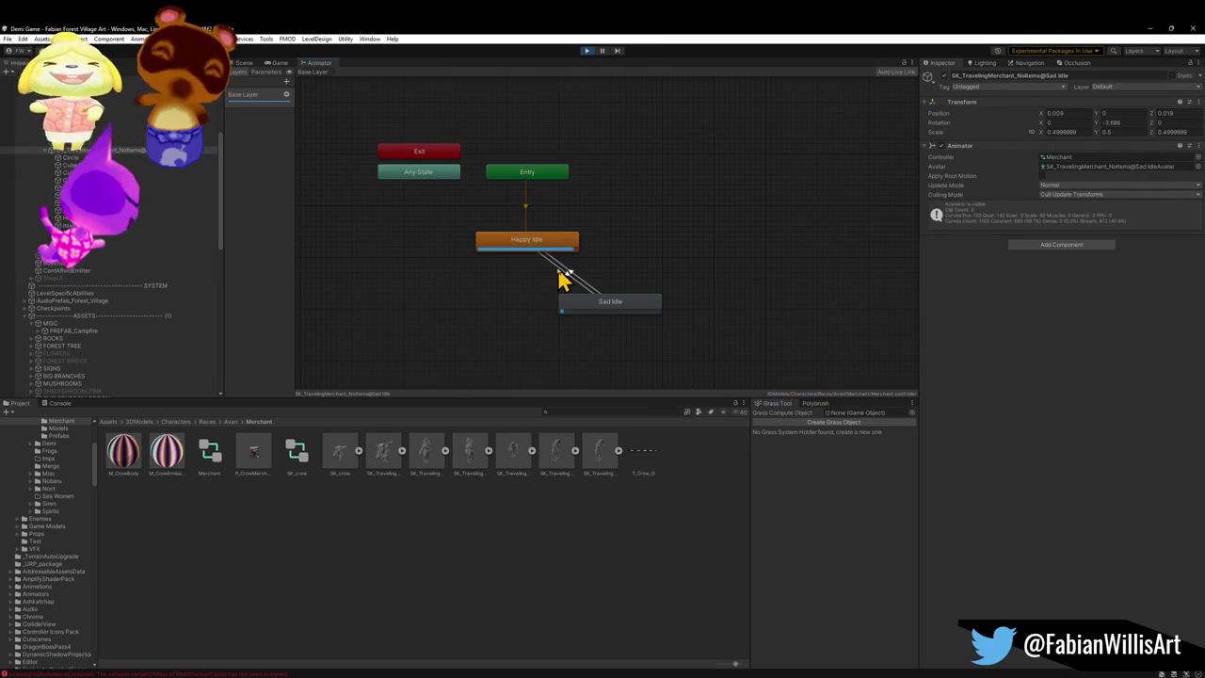
pyautogui.moveTo(320, 76)
pyautogui.mouseDown()
pyautogui.moveTo(809, 231)
pyautogui.moveTo(795, 226)
pyautogui.mouseUp()
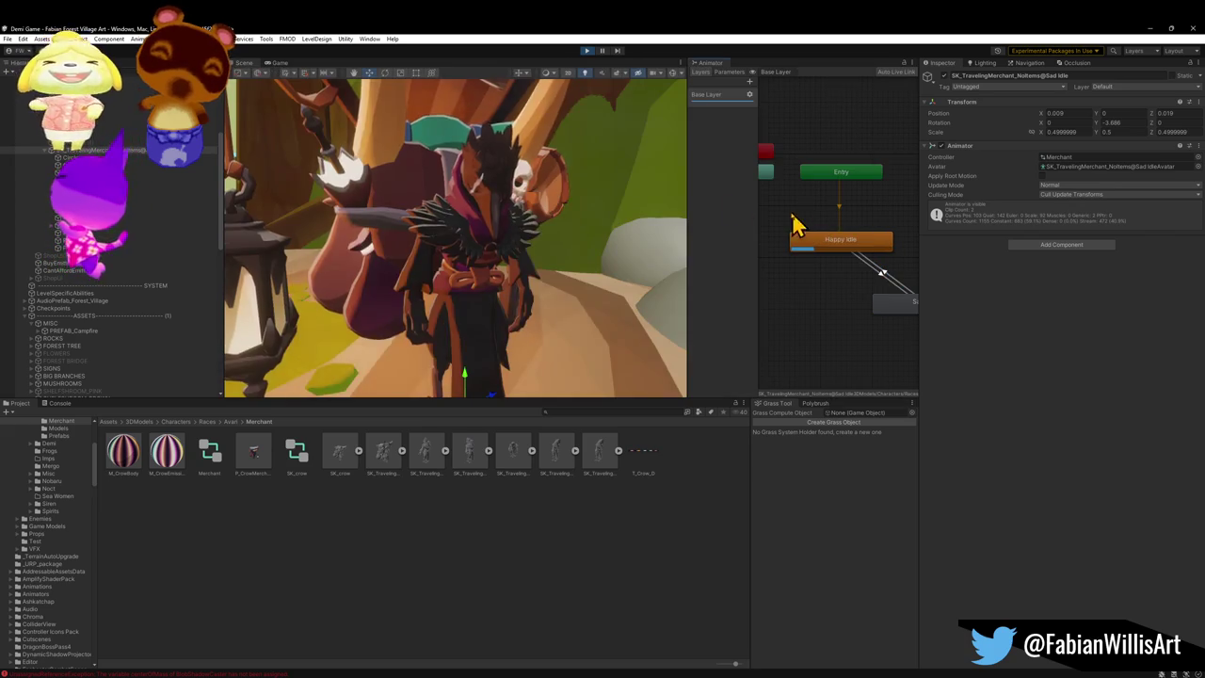
pyautogui.moveTo(855, 251)
pyautogui.mouseDown()
pyautogui.moveTo(801, 253)
pyautogui.moveTo(810, 265)
pyautogui.moveTo(829, 252)
pyautogui.moveTo(852, 259)
pyautogui.mouseUp()
pyautogui.click(848, 249)
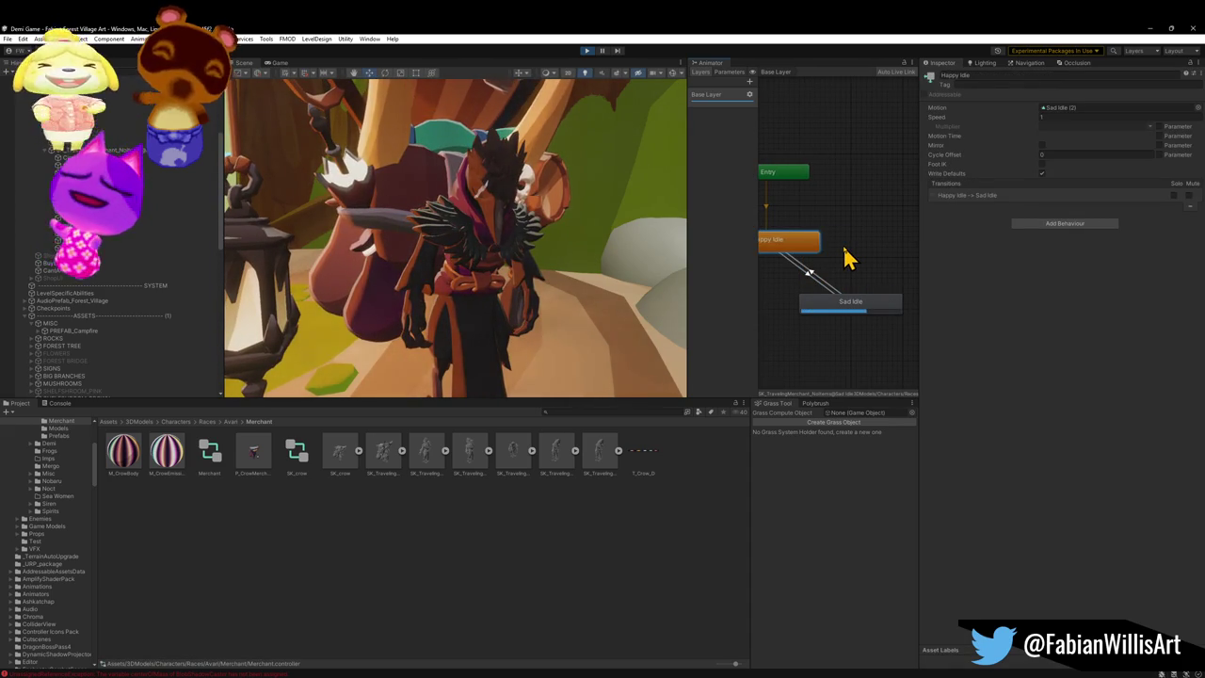
# Step: Toggle Has Exit Time on the Happy Idle to Sad Idle transition, inspect the return transition, reselect Happy Idle
pyautogui.click(854, 272)
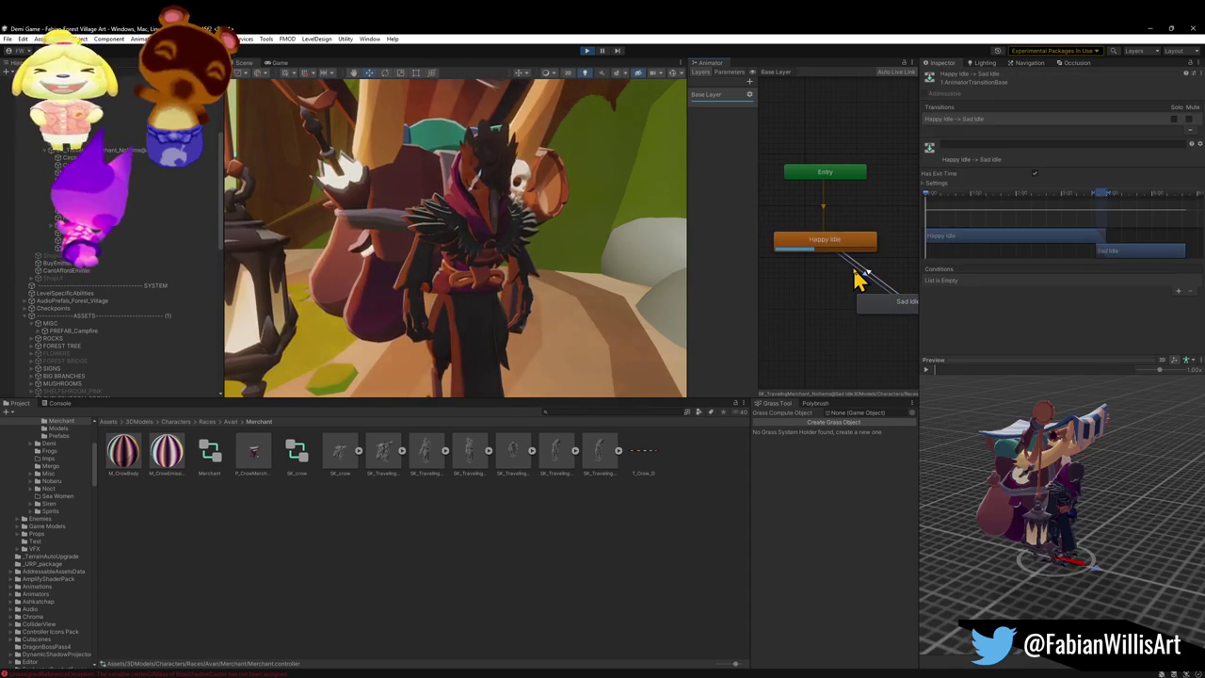
pyautogui.click(1034, 176)
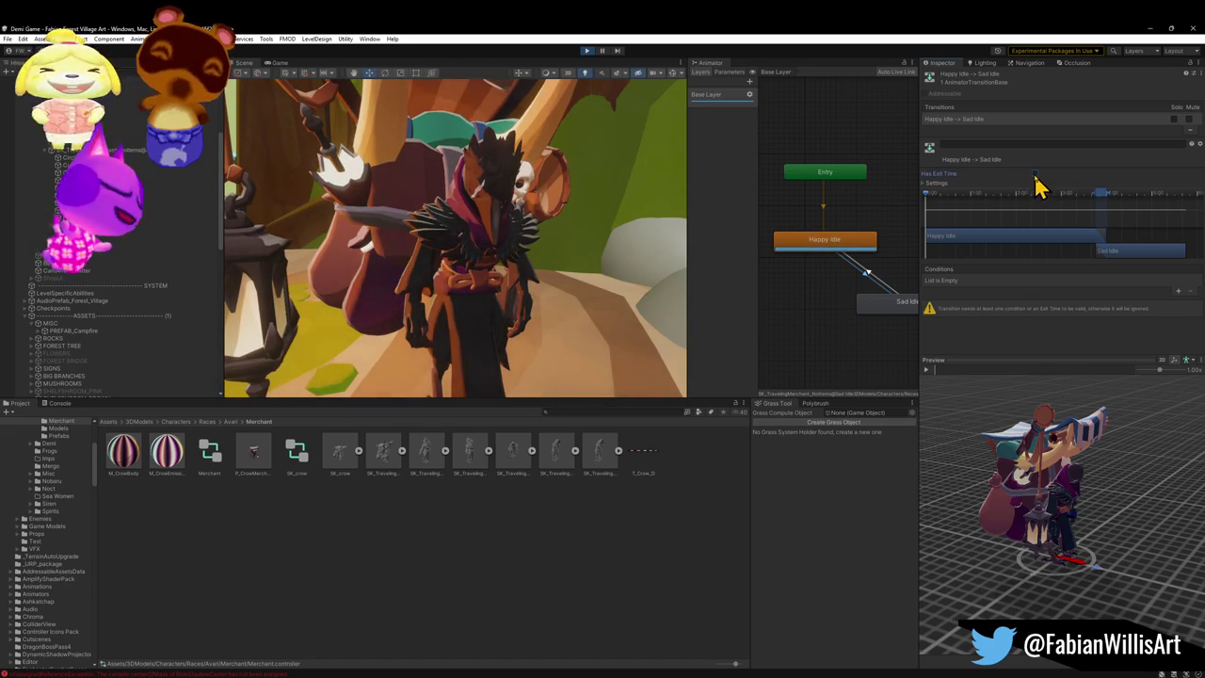
pyautogui.click(1034, 176)
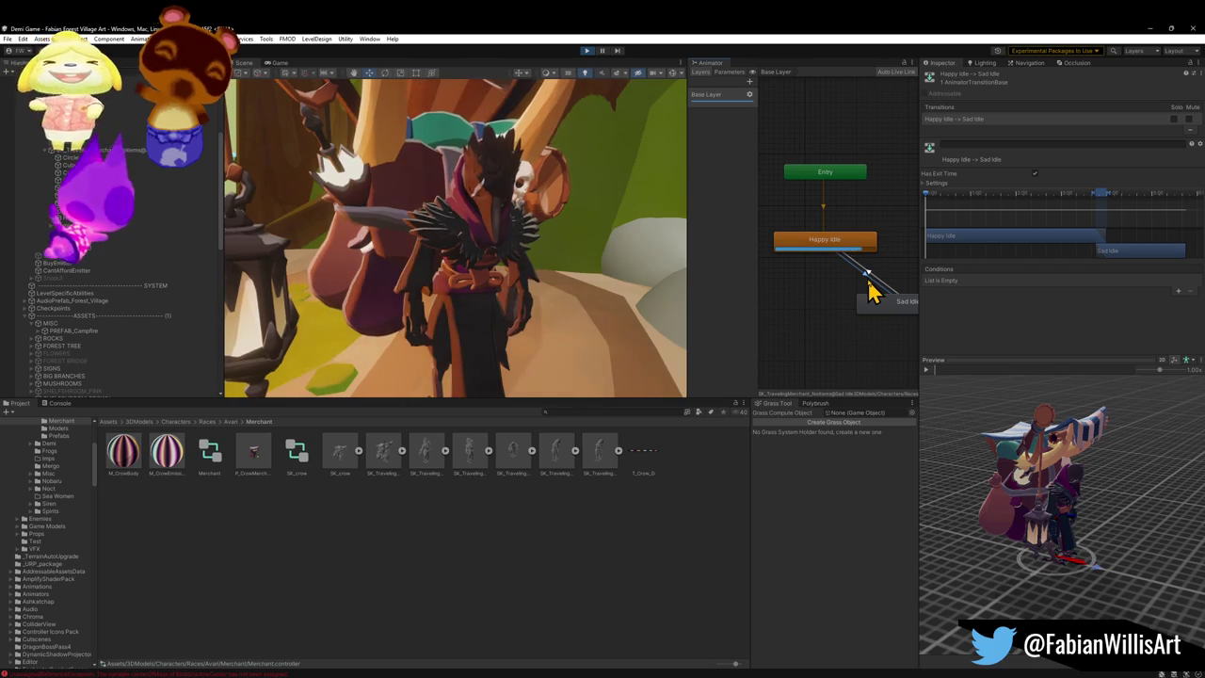
pyautogui.click(874, 284)
pyautogui.click(868, 297)
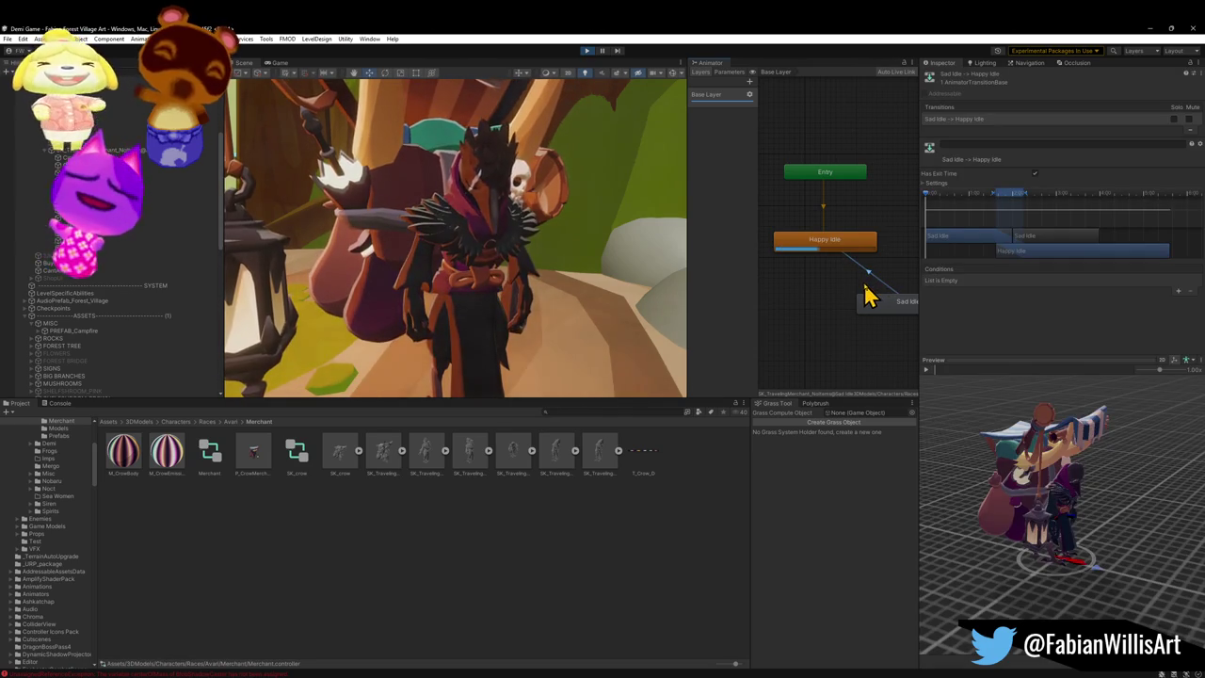
pyautogui.click(849, 247)
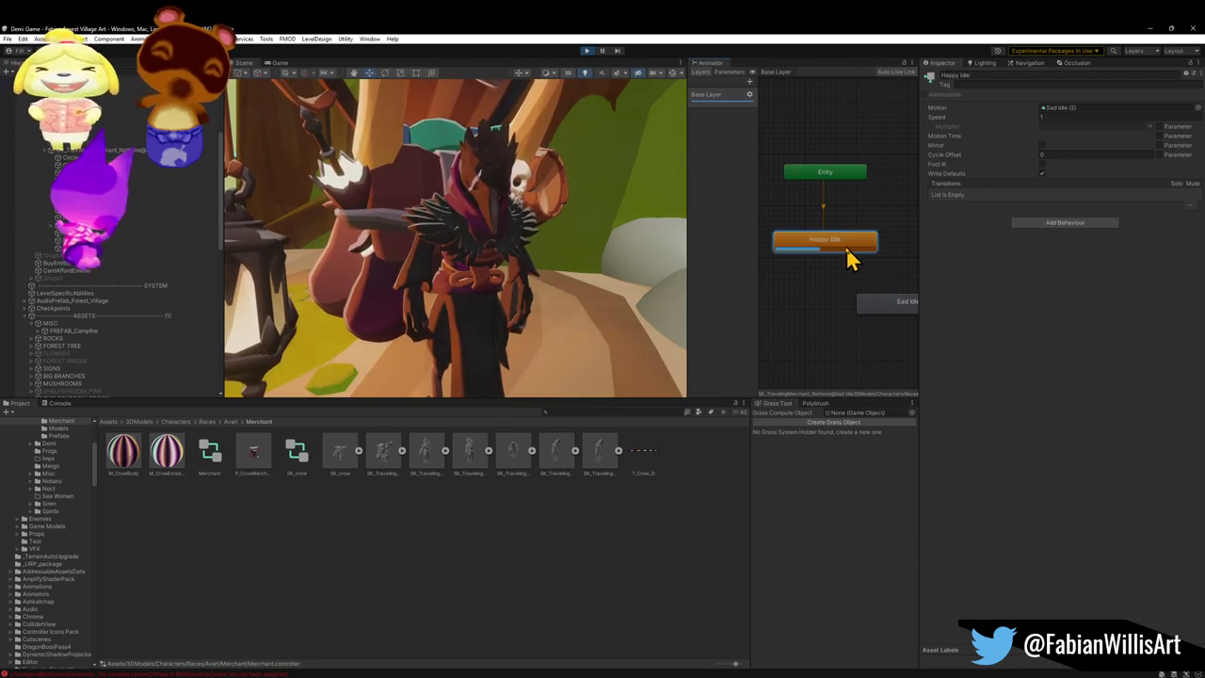
# Step: Compare root|c_idle and root|c_idleBack, assign root|c_idle as Happy Idle's Motion, and ping it
pyautogui.click(1196, 108)
pyautogui.scroll(-10, 1139, 132)
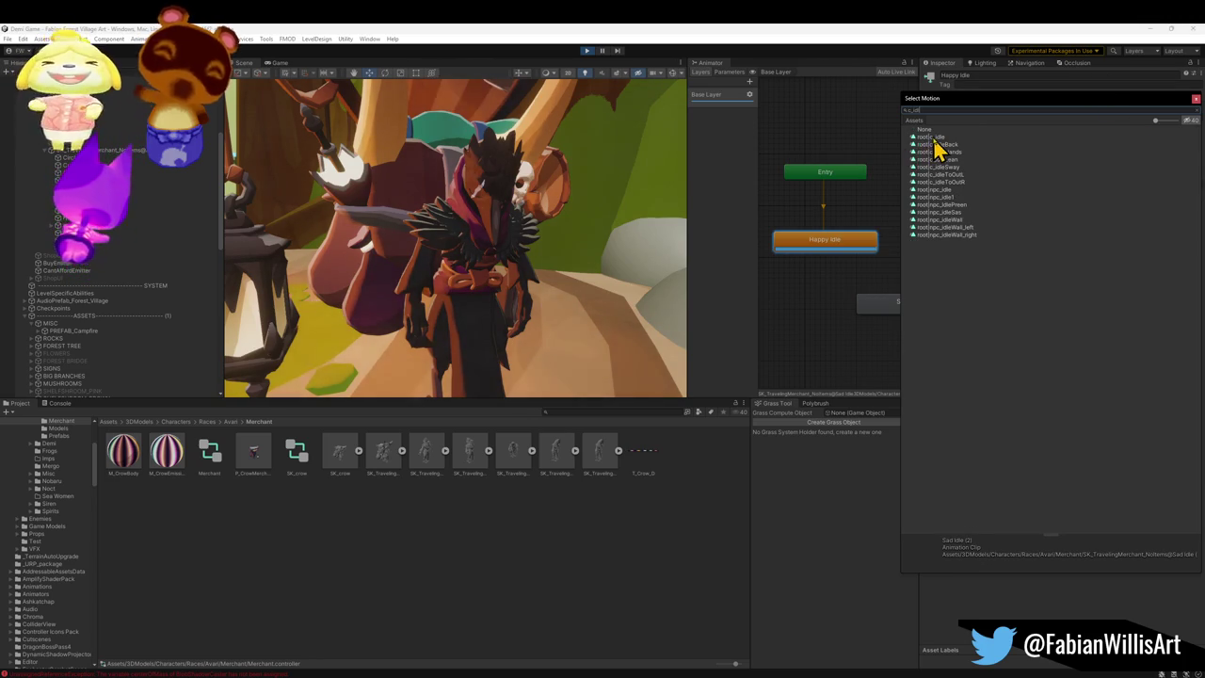
pyautogui.click(935, 137)
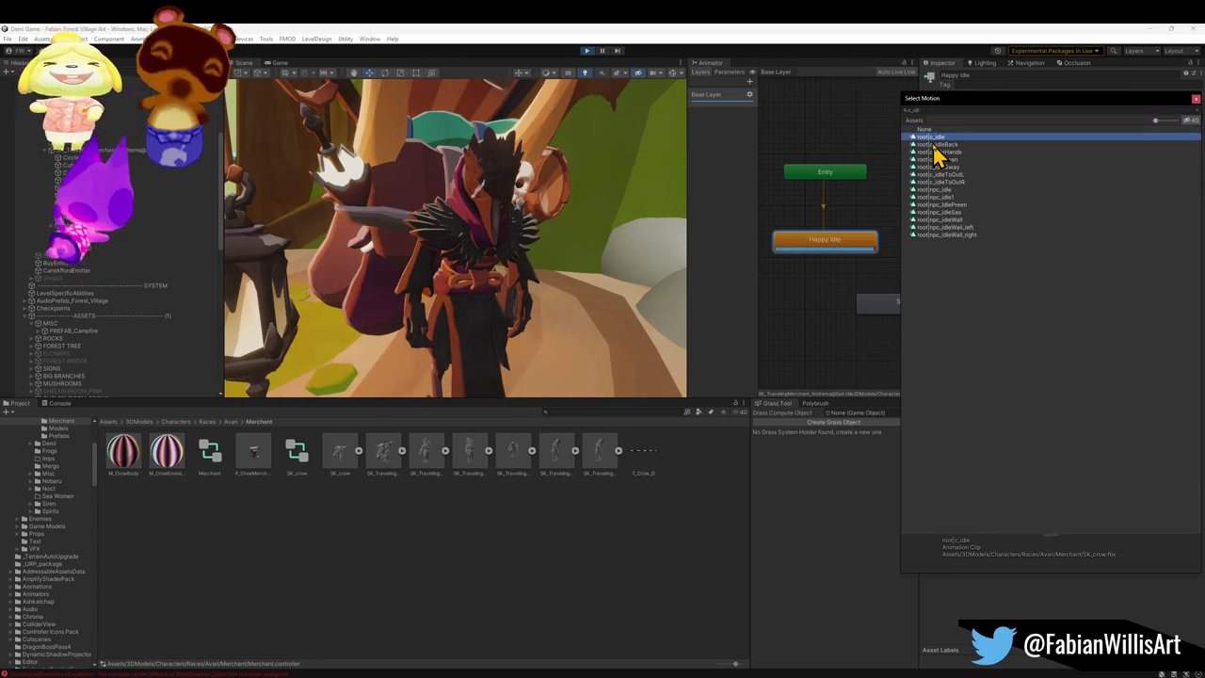
pyautogui.click(935, 145)
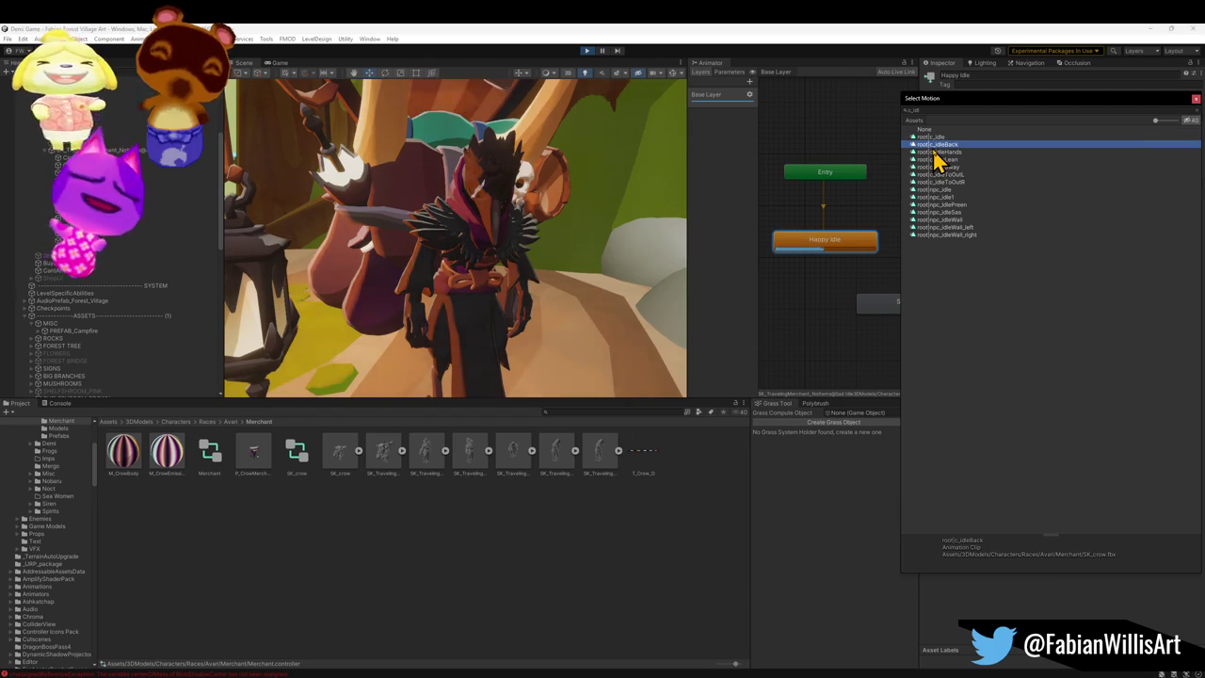
pyautogui.click(937, 138)
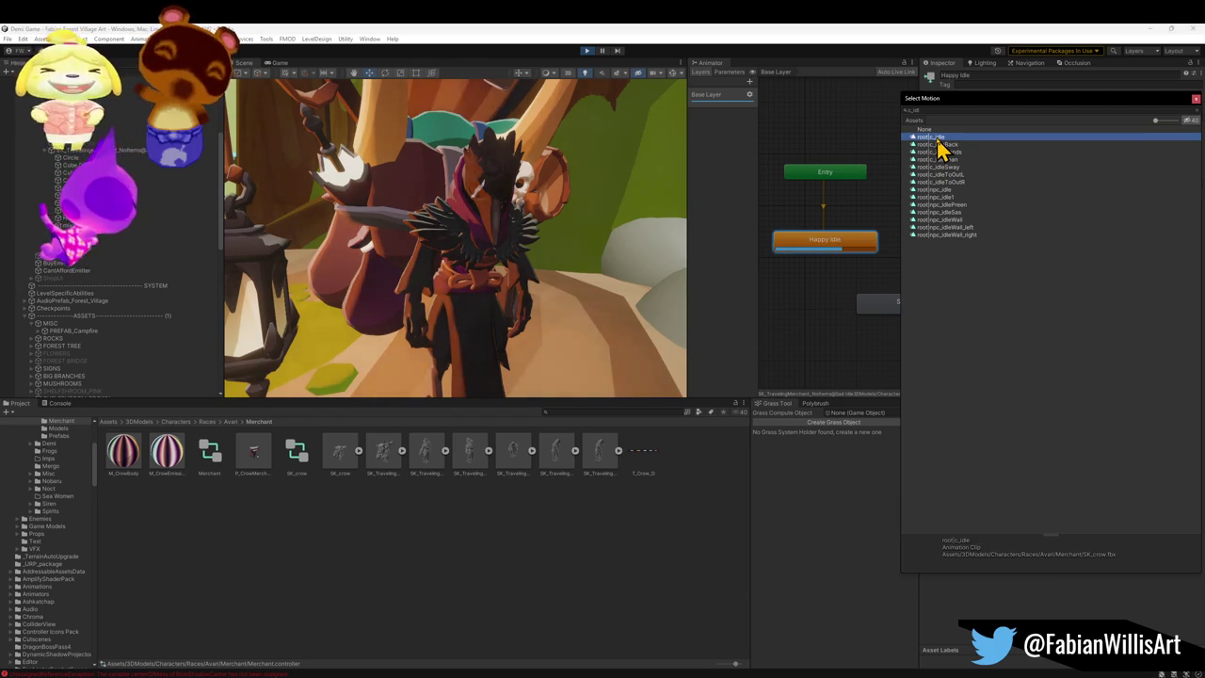
pyautogui.doubleClick(938, 138)
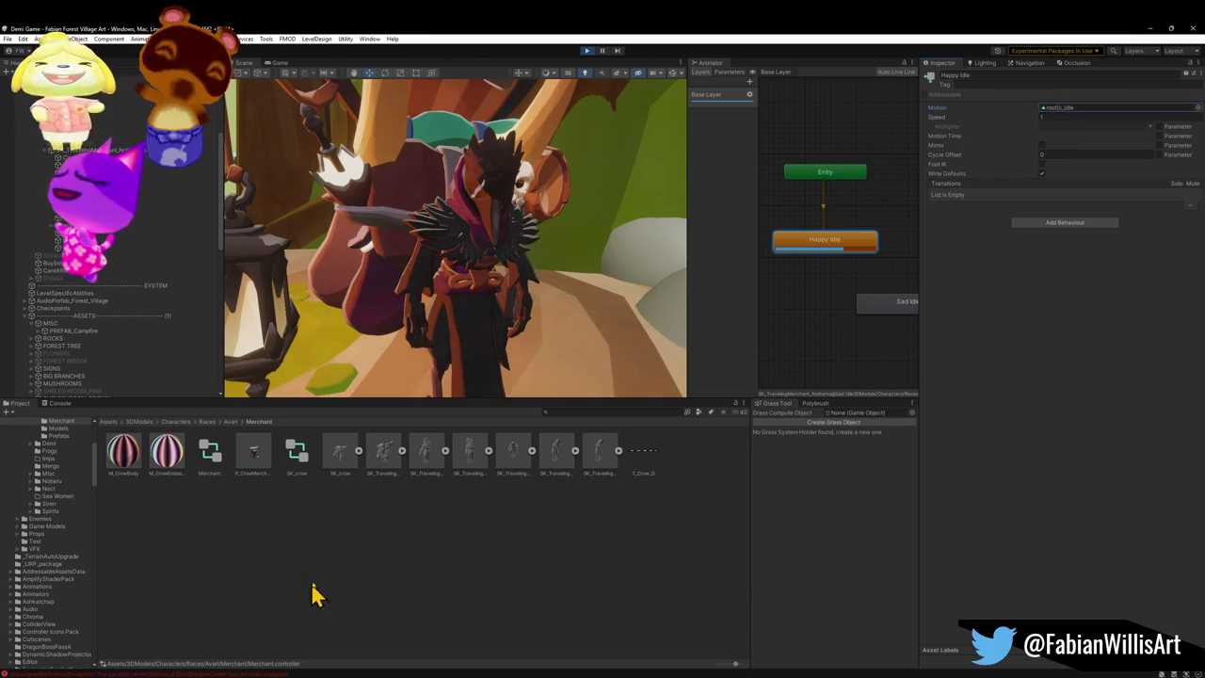
pyautogui.click(1071, 109)
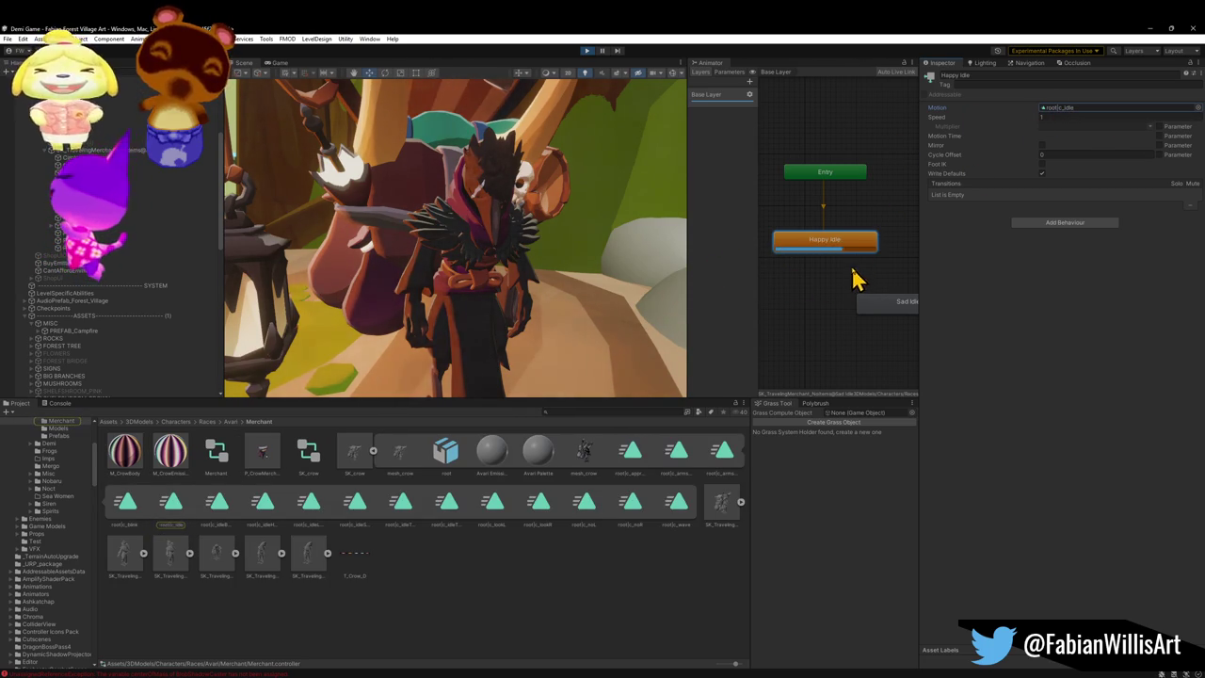
# Step: Collapse SK_crow, select the SK_TravelingMerchant Sad Idle asset, and open its Rig avatar definition options
pyautogui.click(373, 453)
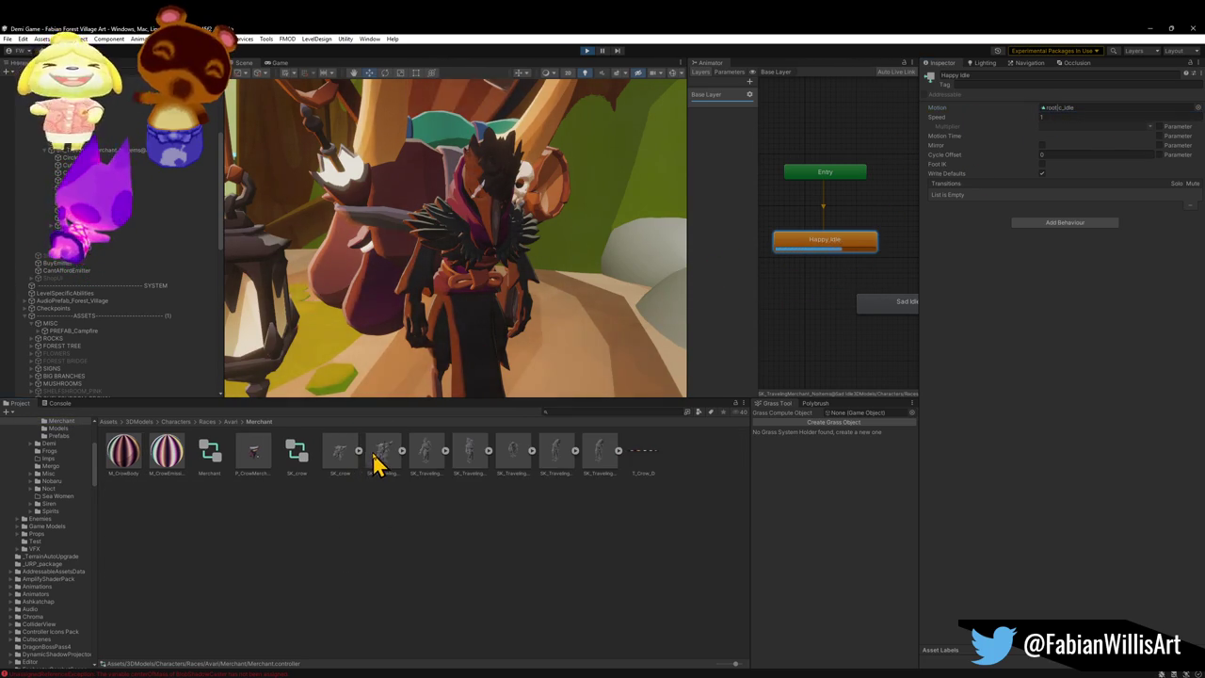
pyautogui.click(598, 461)
pyautogui.scroll(-5, 1017, 282)
pyautogui.scroll(-1, 1015, 281)
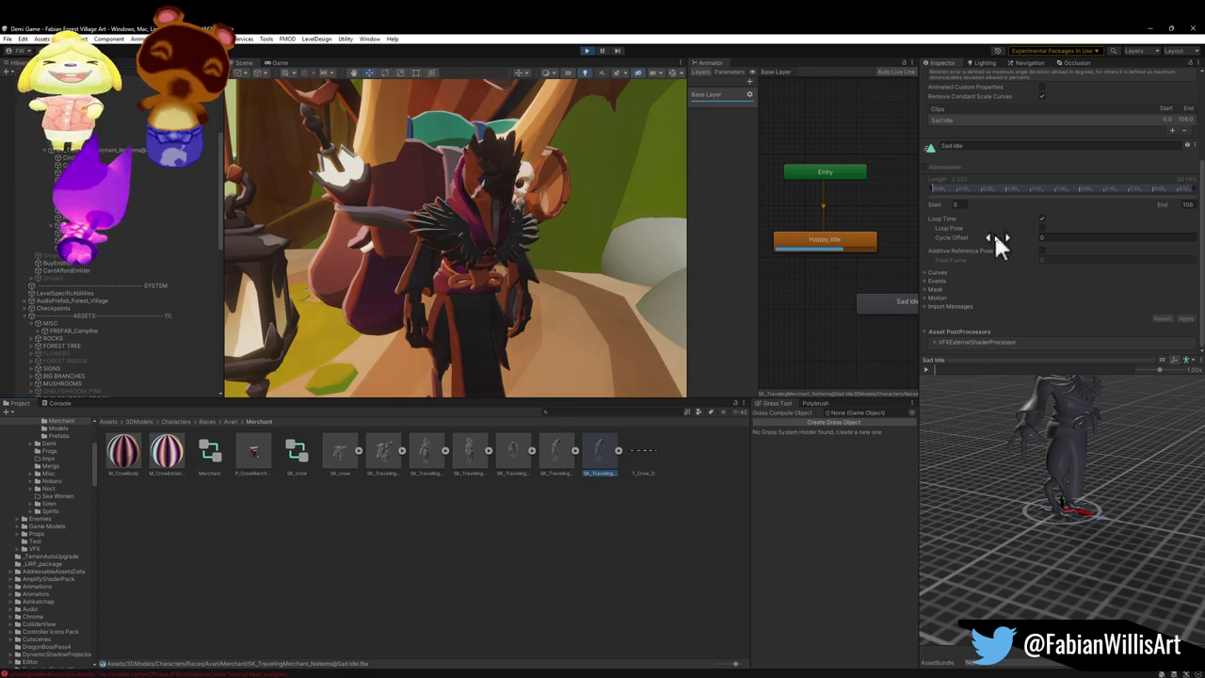
pyautogui.scroll(5, 979, 253)
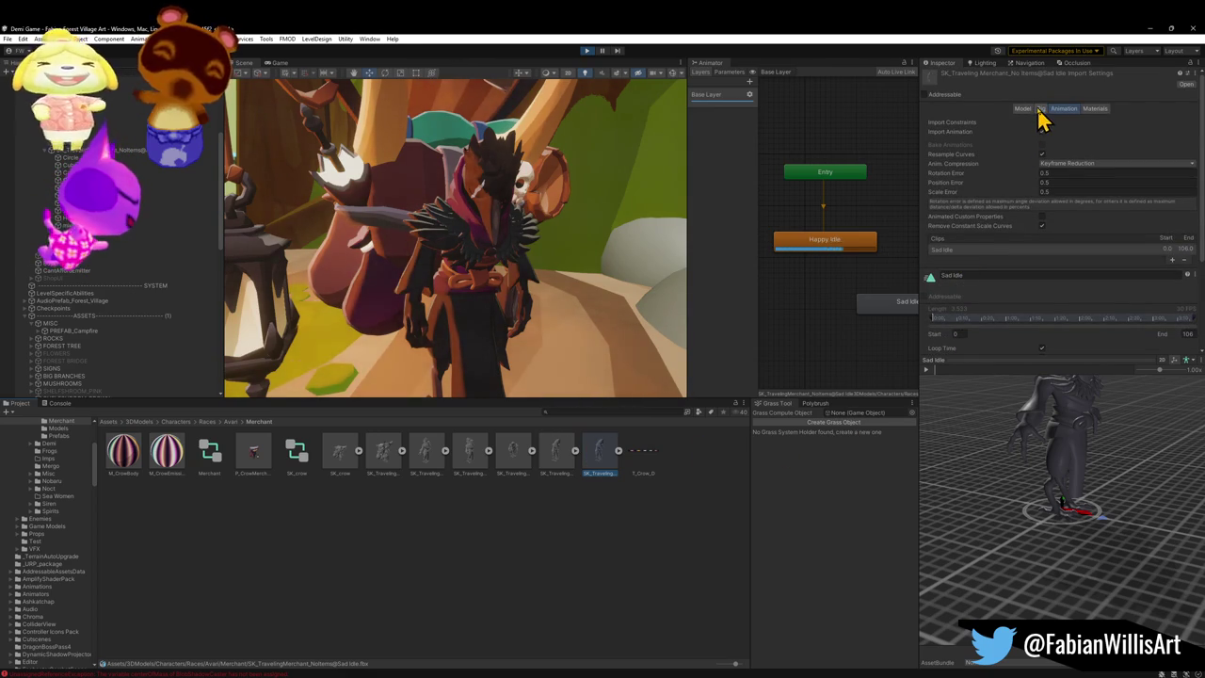
pyautogui.click(1041, 111)
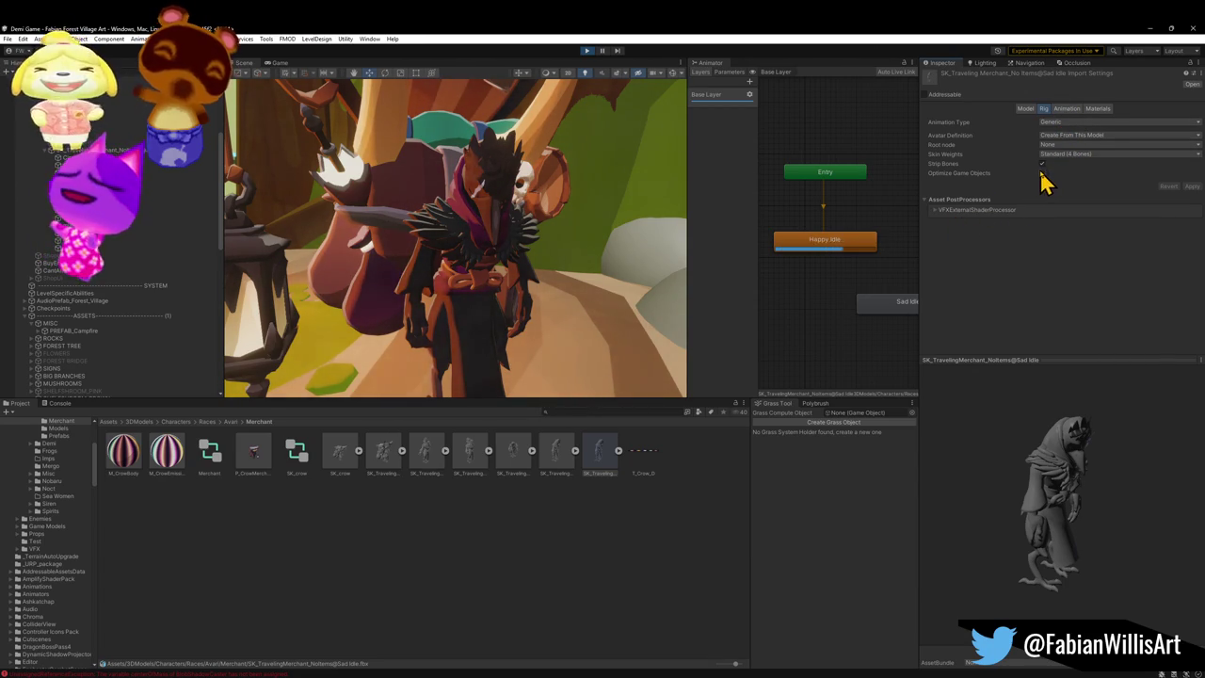
pyautogui.click(1082, 137)
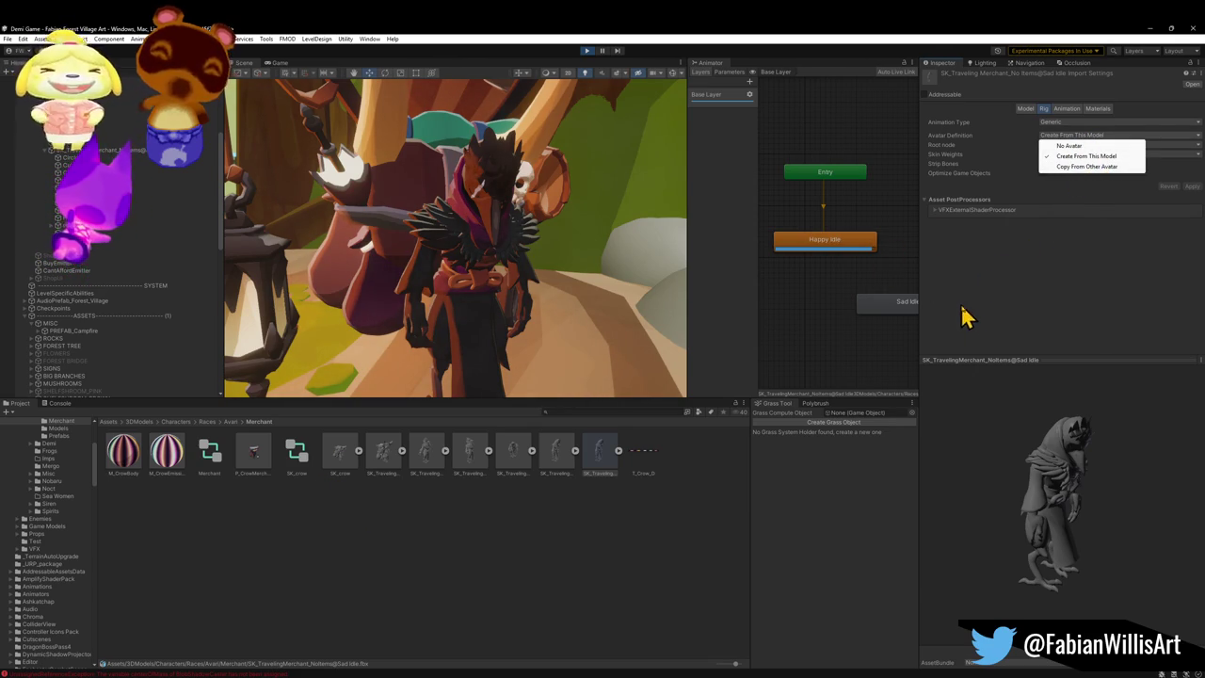
# Step: Discard the trial avatar change, then set SK_crow's Avatar Definition to Create From This Model and apply
pyautogui.click(1085, 168)
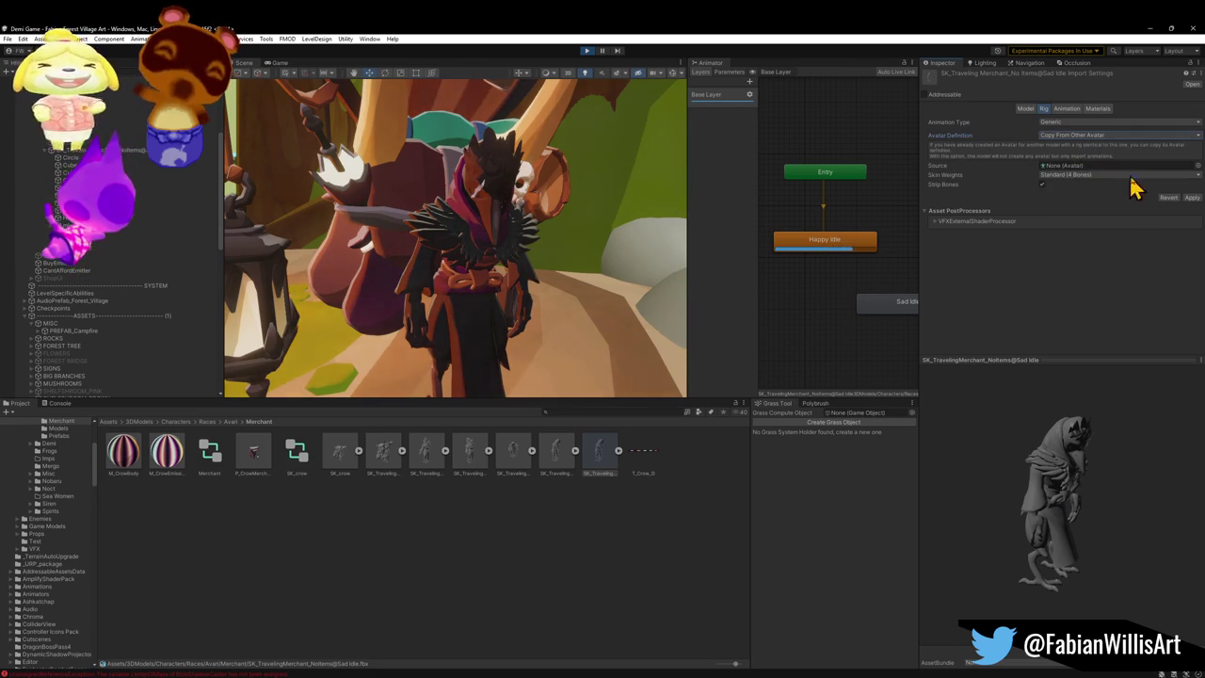
pyautogui.click(1169, 198)
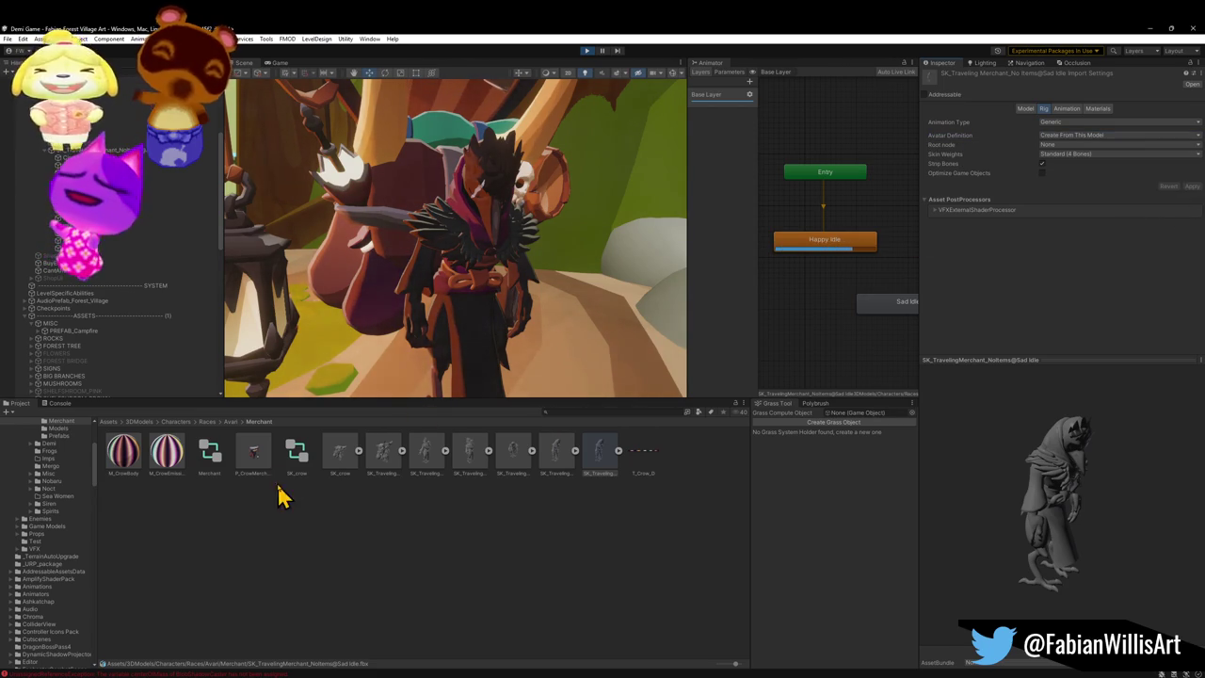
pyautogui.click(339, 478)
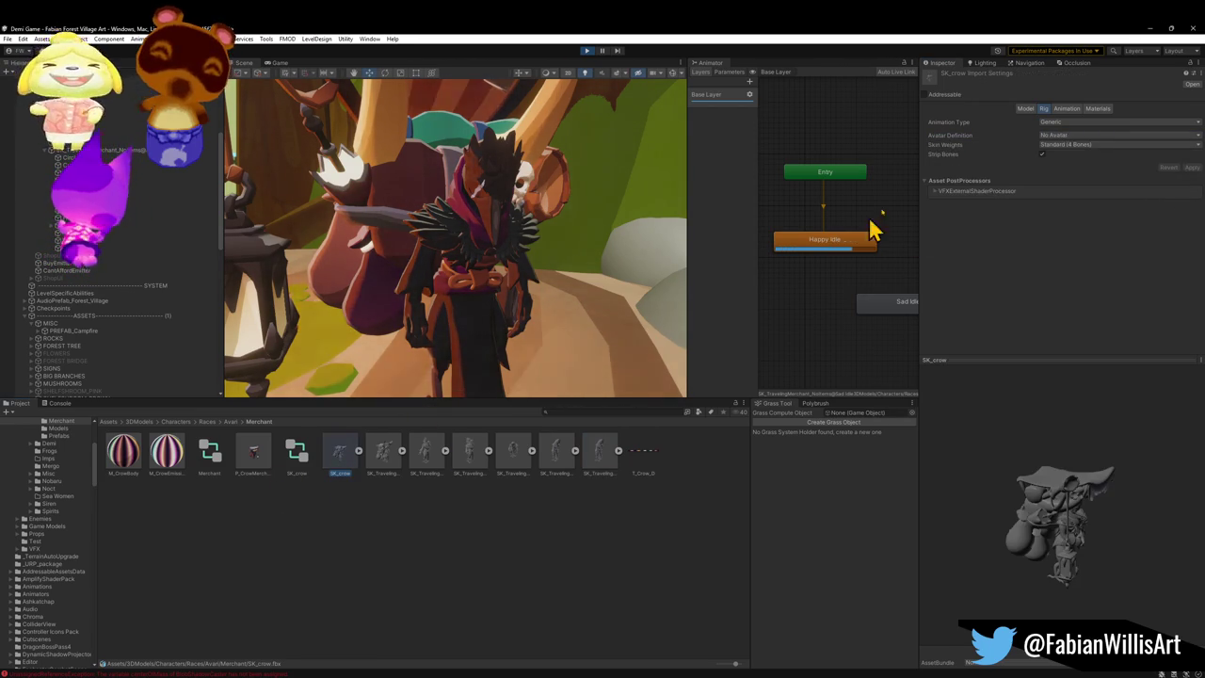
pyautogui.click(1093, 136)
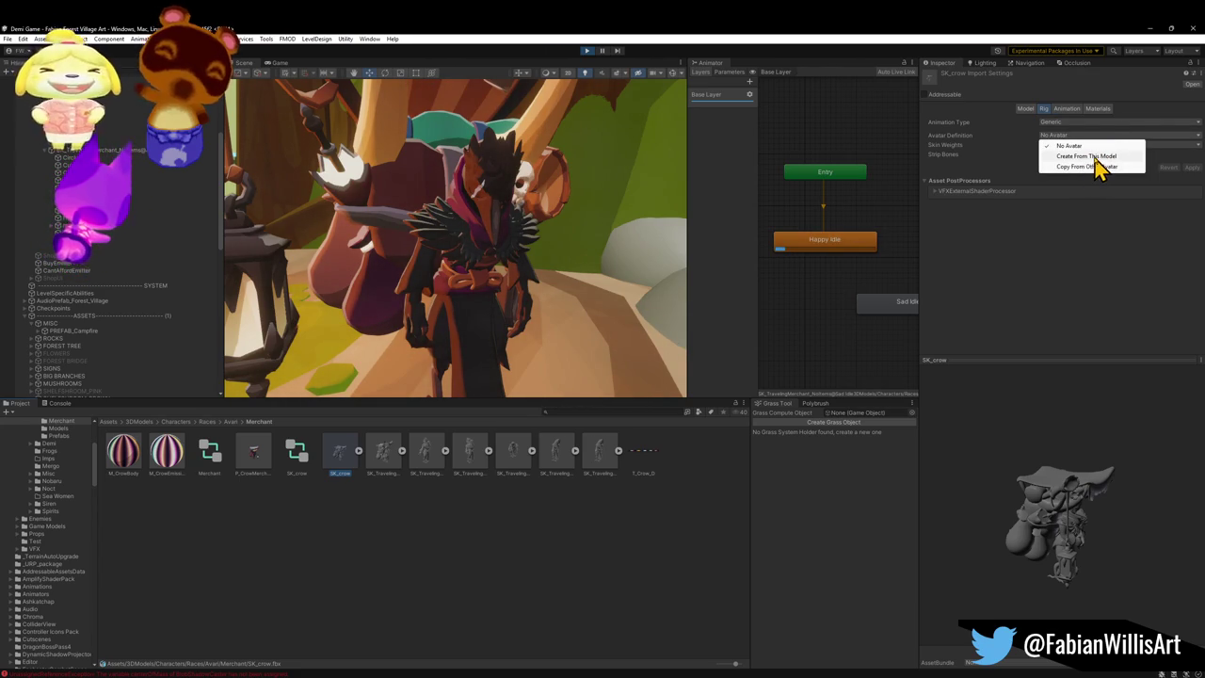
pyautogui.click(1094, 156)
pyautogui.click(1188, 185)
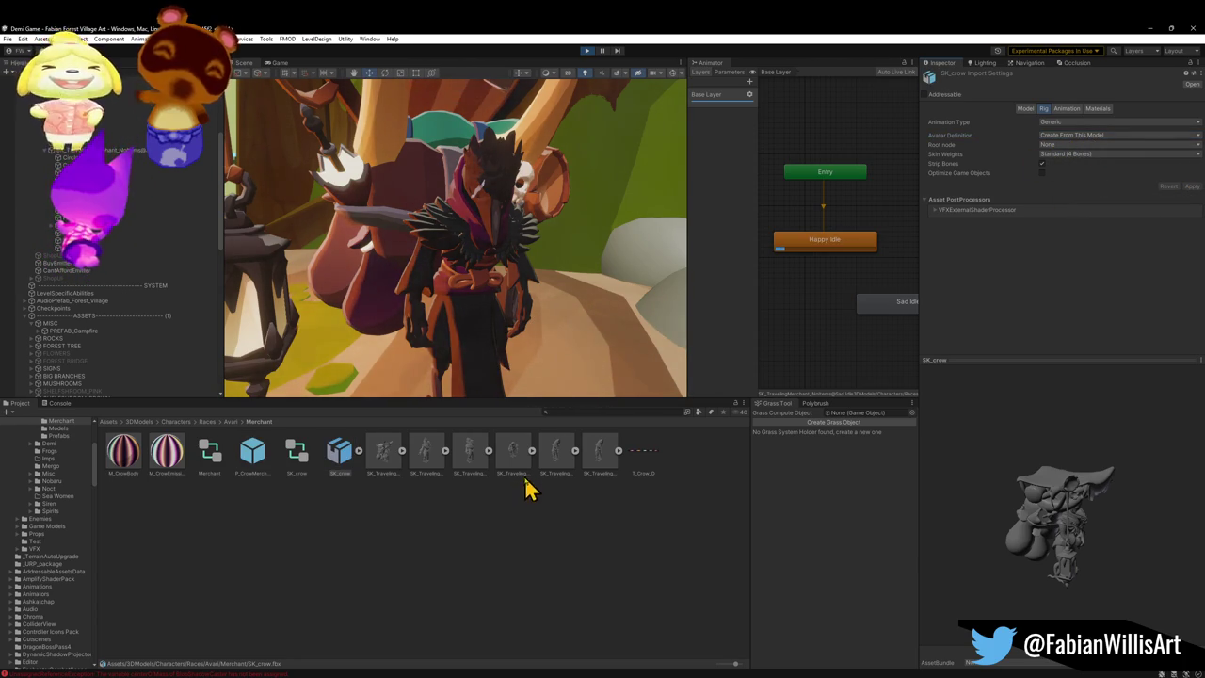
# Step: Compare the Sad Idle and merchant Humanoid rig settings, then return to SK_crow's avatar options
pyautogui.click(603, 459)
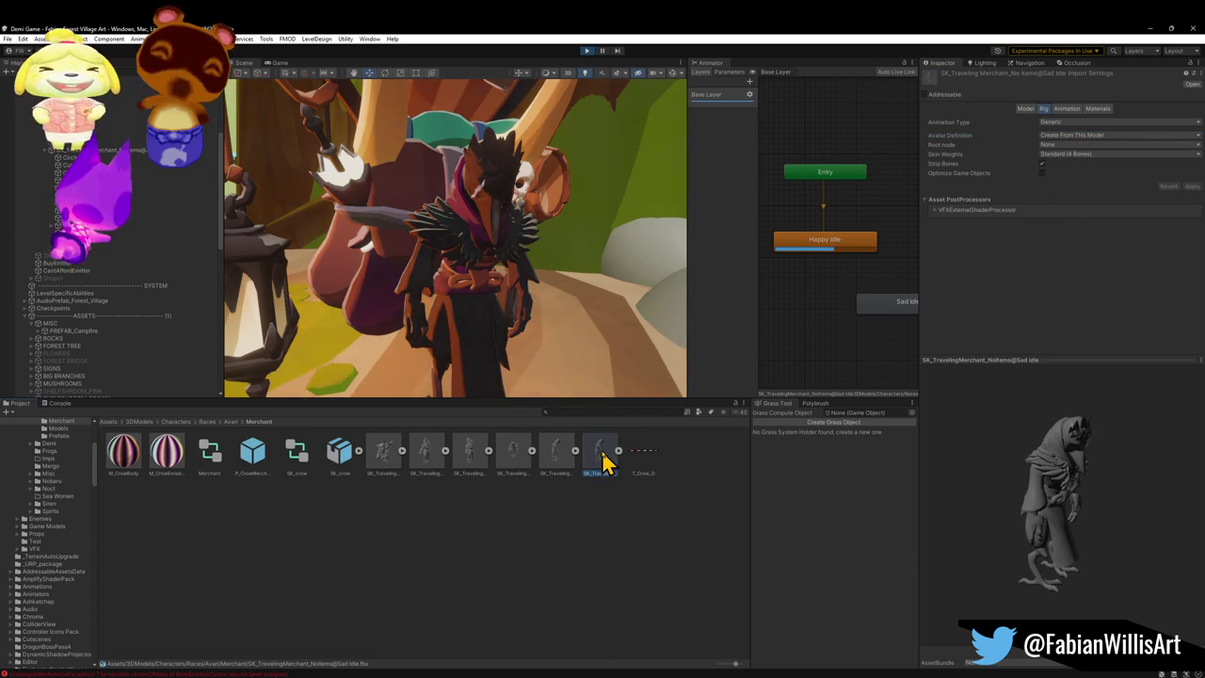
pyautogui.click(382, 460)
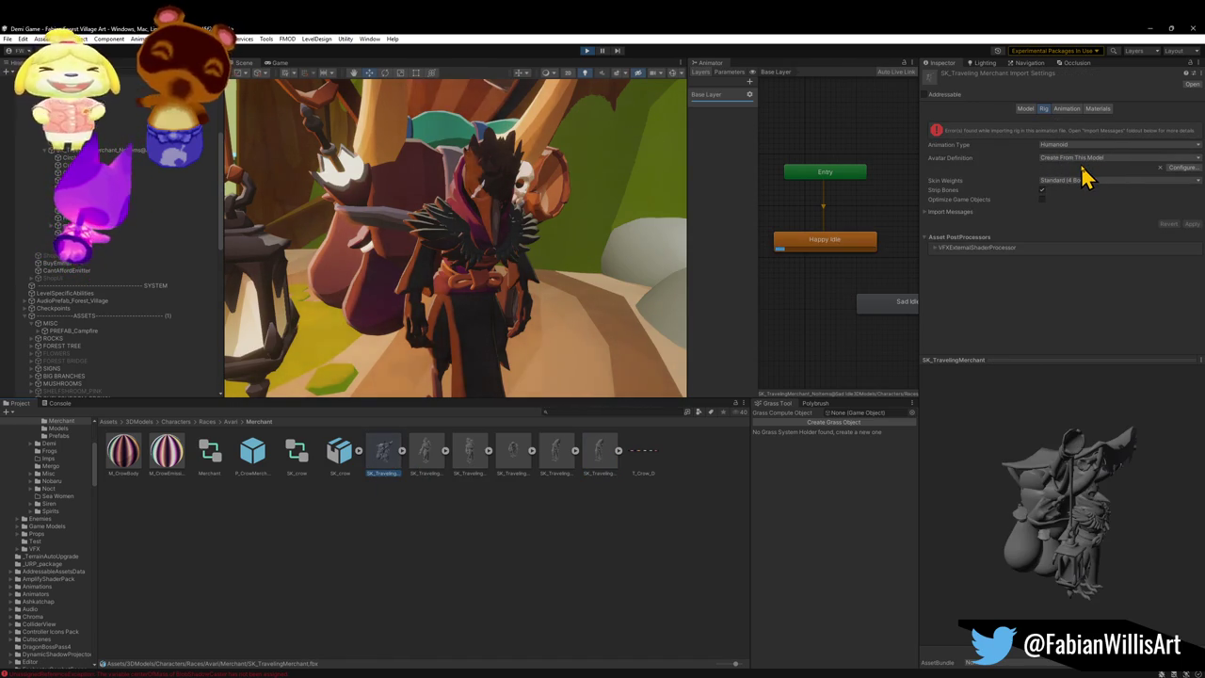
pyautogui.click(335, 456)
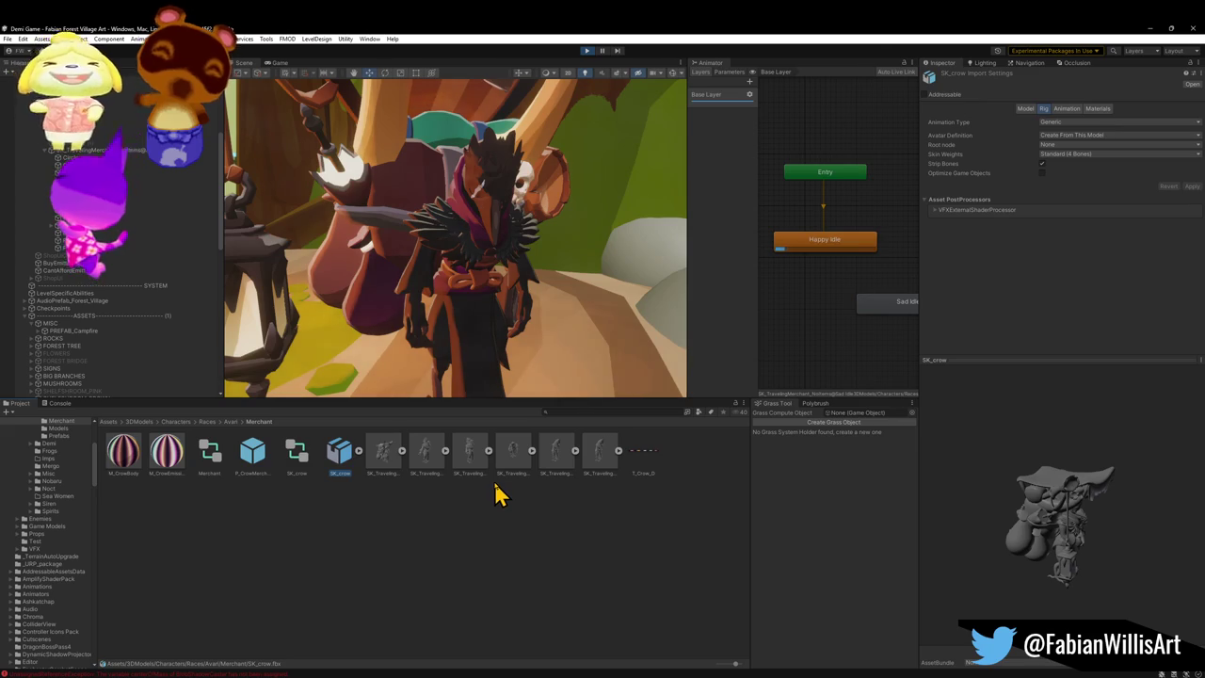
pyautogui.click(1082, 135)
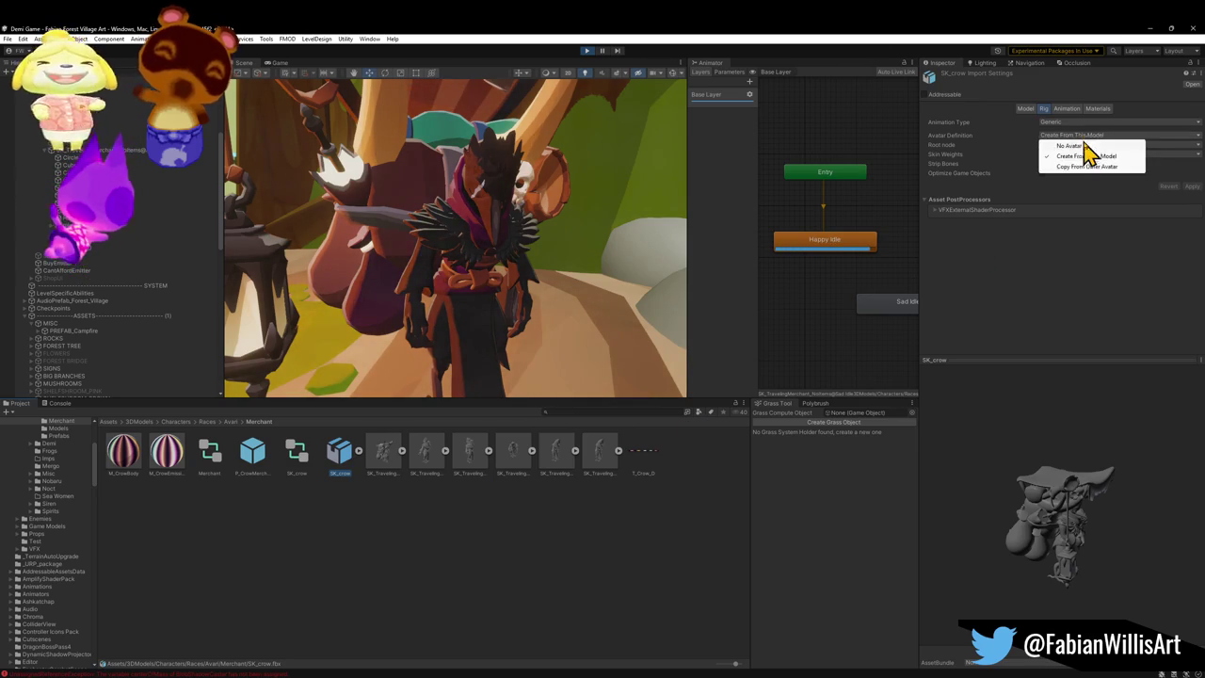
# Step: Make SK_crow copy its avatar from the merchant's Sad Idle Avatar and apply it
pyautogui.click(1082, 167)
pyautogui.moveTo(600, 480)
pyautogui.mouseDown()
pyautogui.moveTo(1065, 167)
pyautogui.moveTo(1076, 178)
pyautogui.mouseUp()
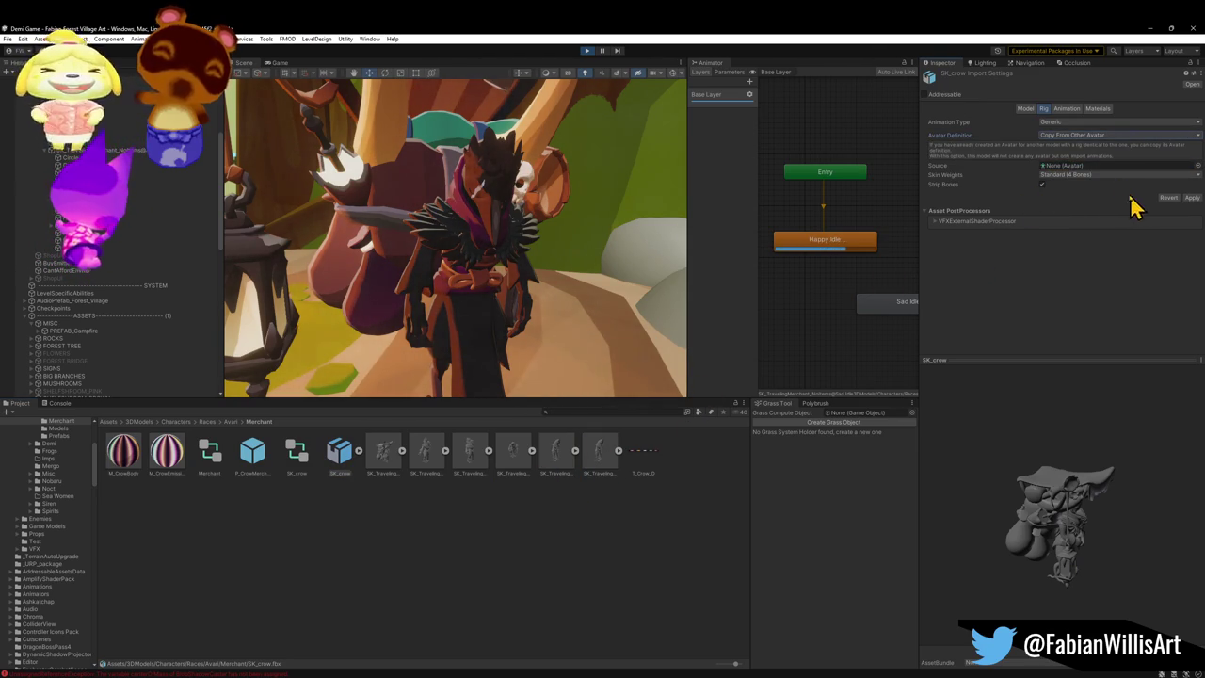
pyautogui.moveTo(601, 480); pyautogui.dragTo(1083, 177)
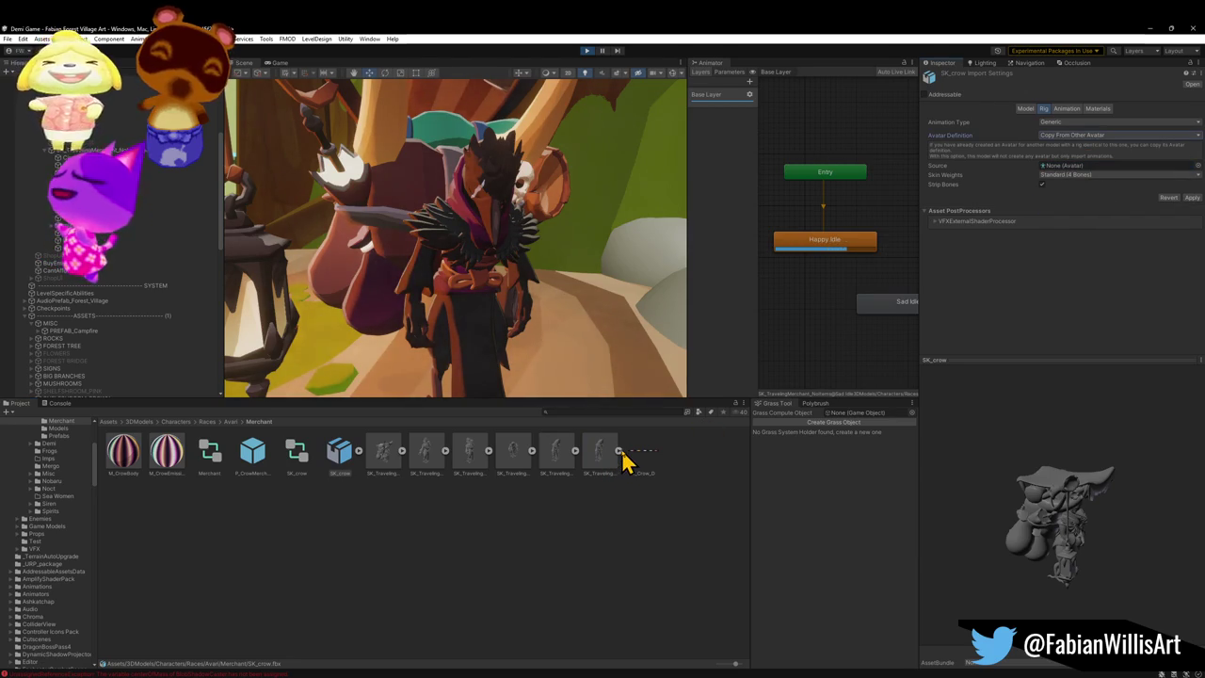
pyautogui.click(619, 451)
pyautogui.moveTo(721, 578)
pyautogui.mouseDown()
pyautogui.moveTo(914, 417)
pyautogui.moveTo(1073, 167)
pyautogui.mouseUp()
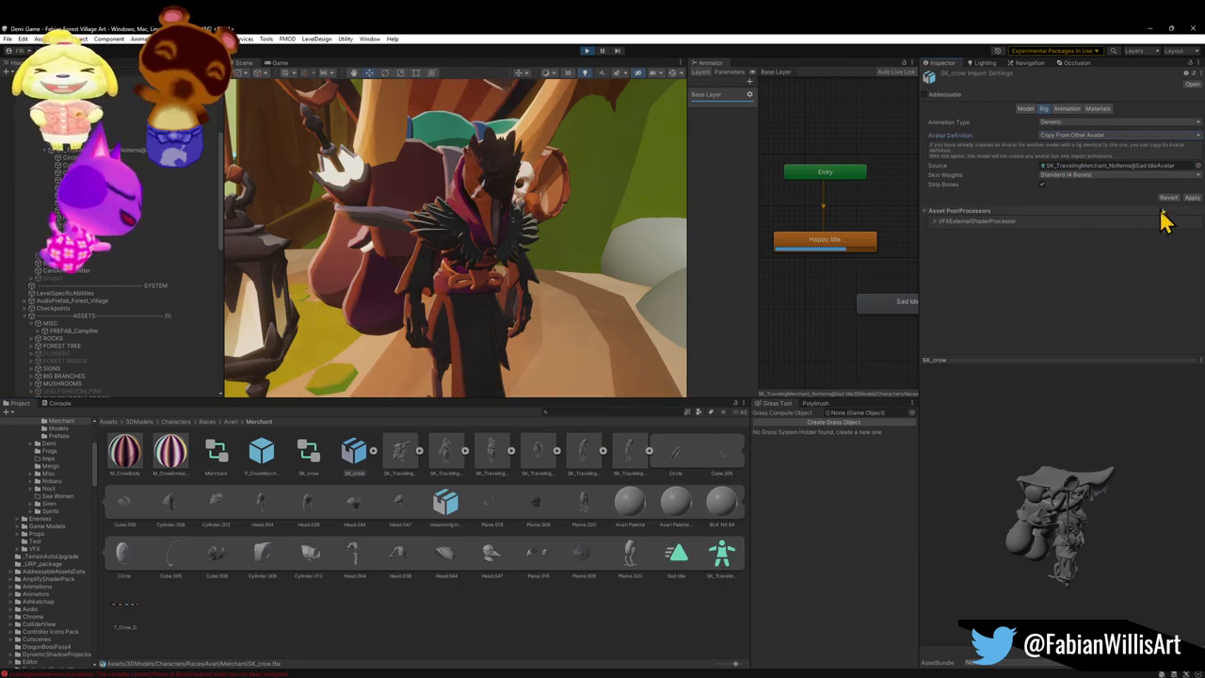
pyautogui.click(1192, 198)
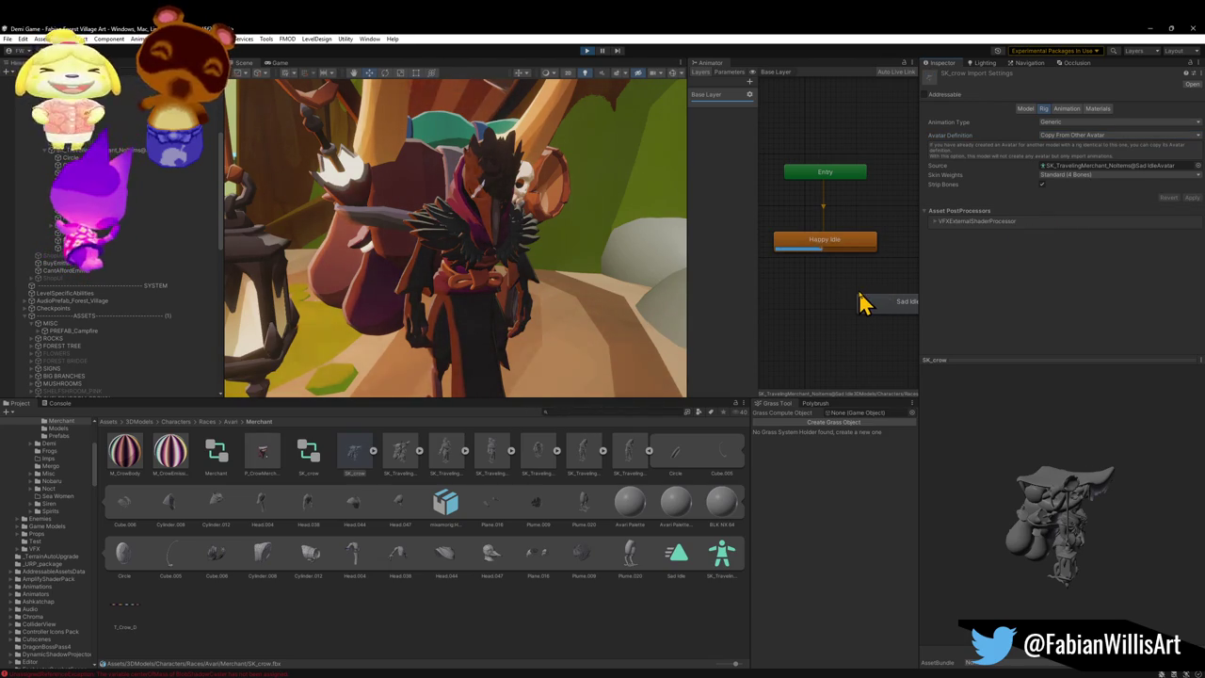
# Step: Review the Sad Idle files' avatar and animation settings, leaving the avatar definition unchanged
pyautogui.click(374, 453)
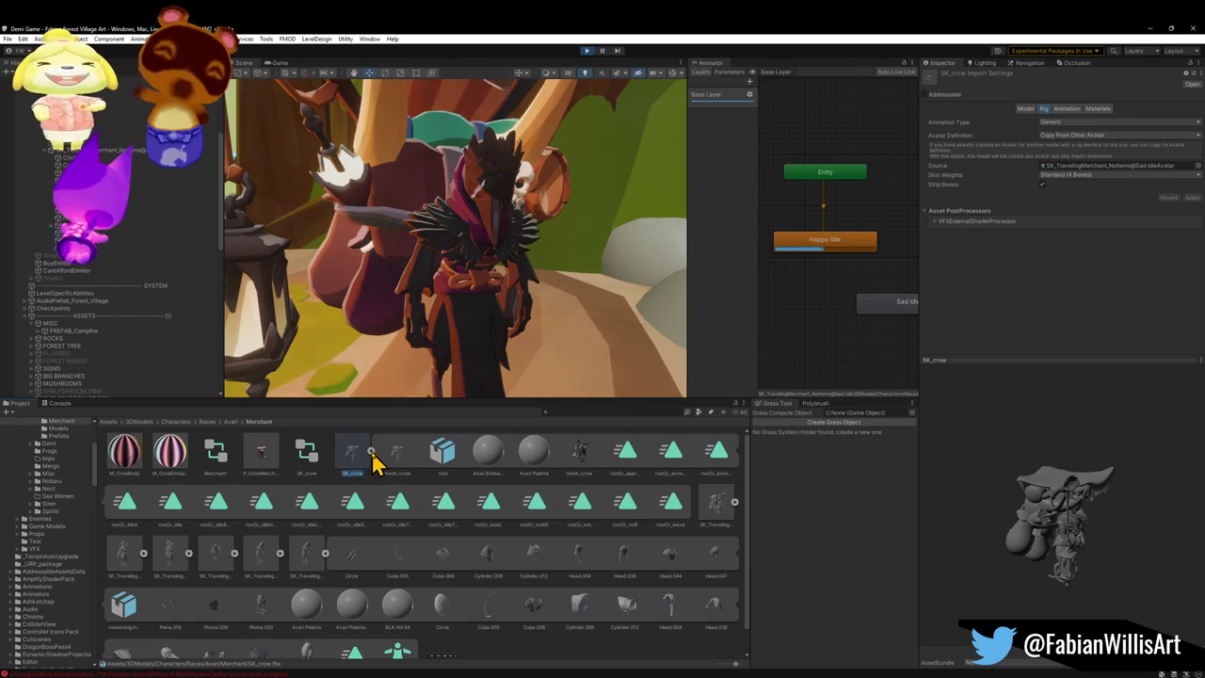
pyautogui.click(372, 453)
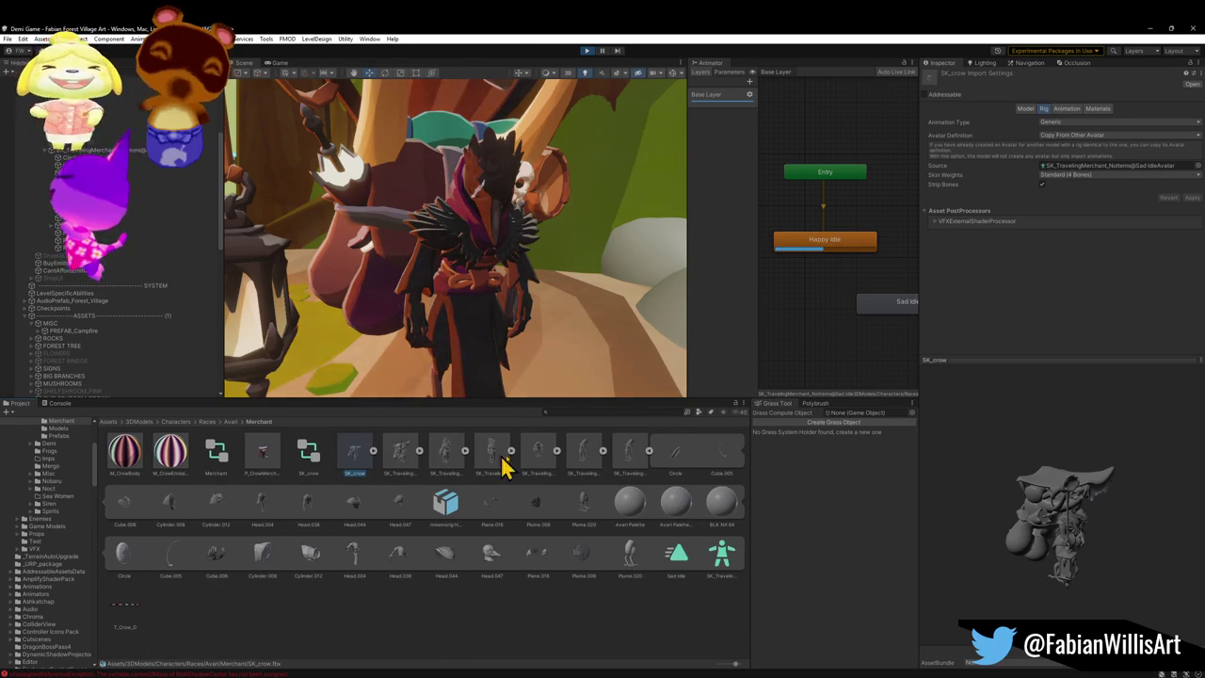
pyautogui.click(649, 452)
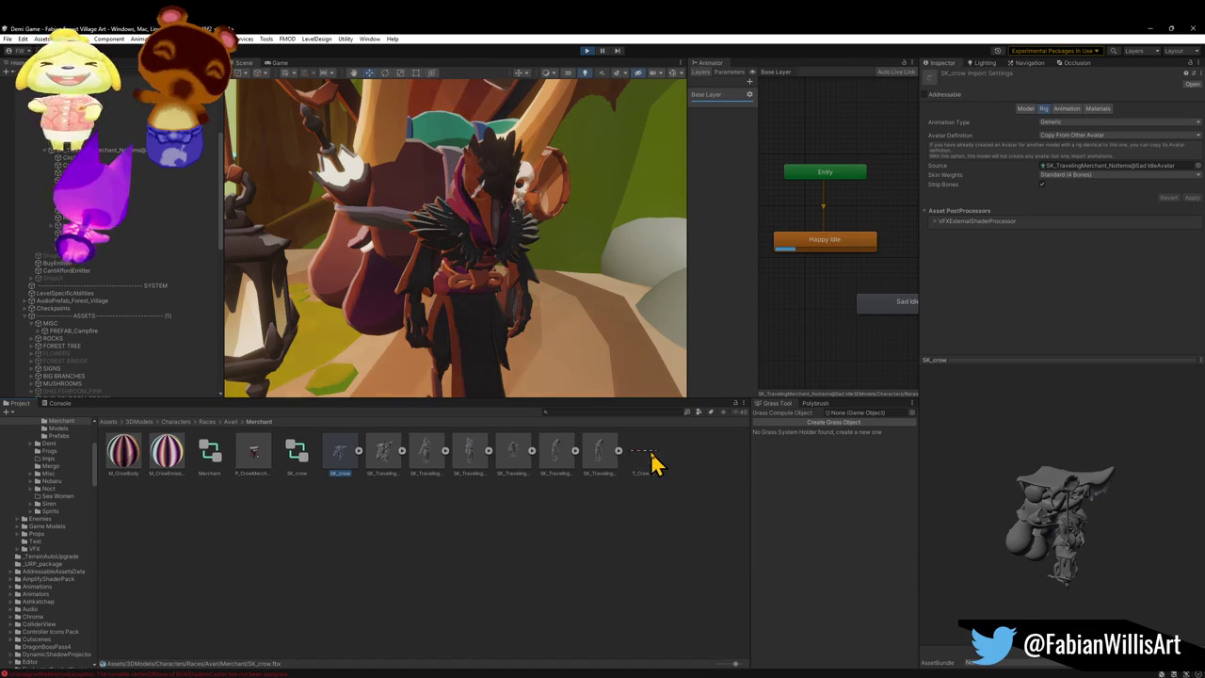
pyautogui.click(602, 468)
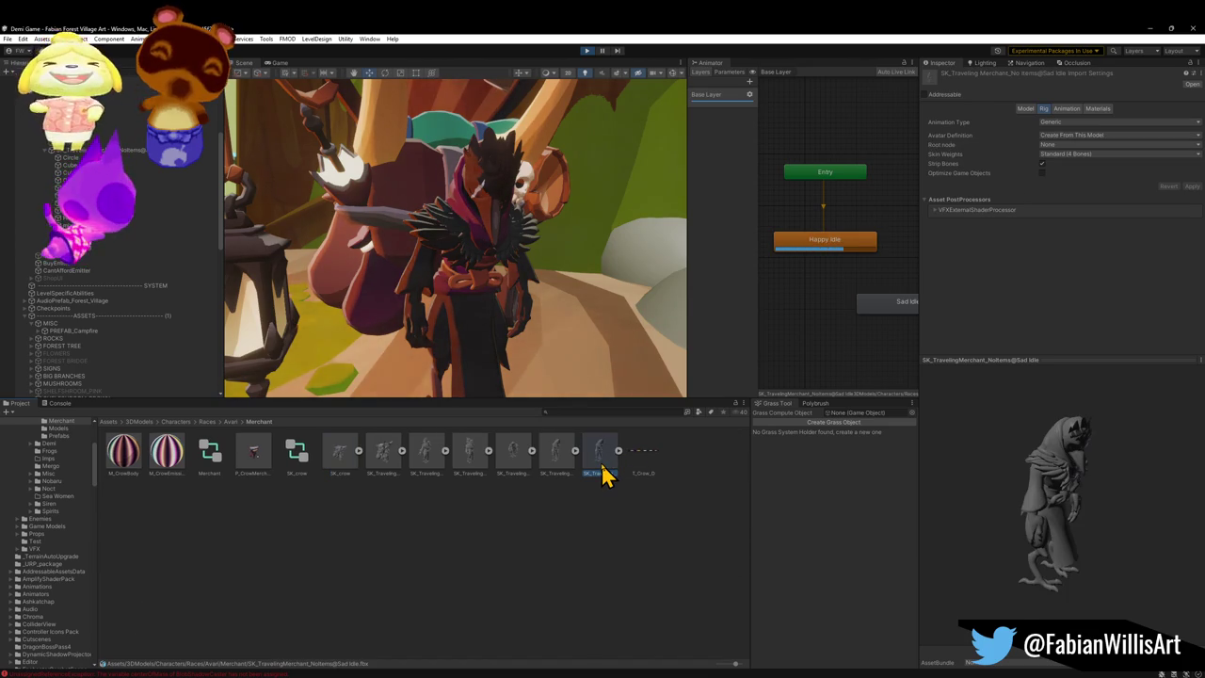
pyautogui.click(1074, 136)
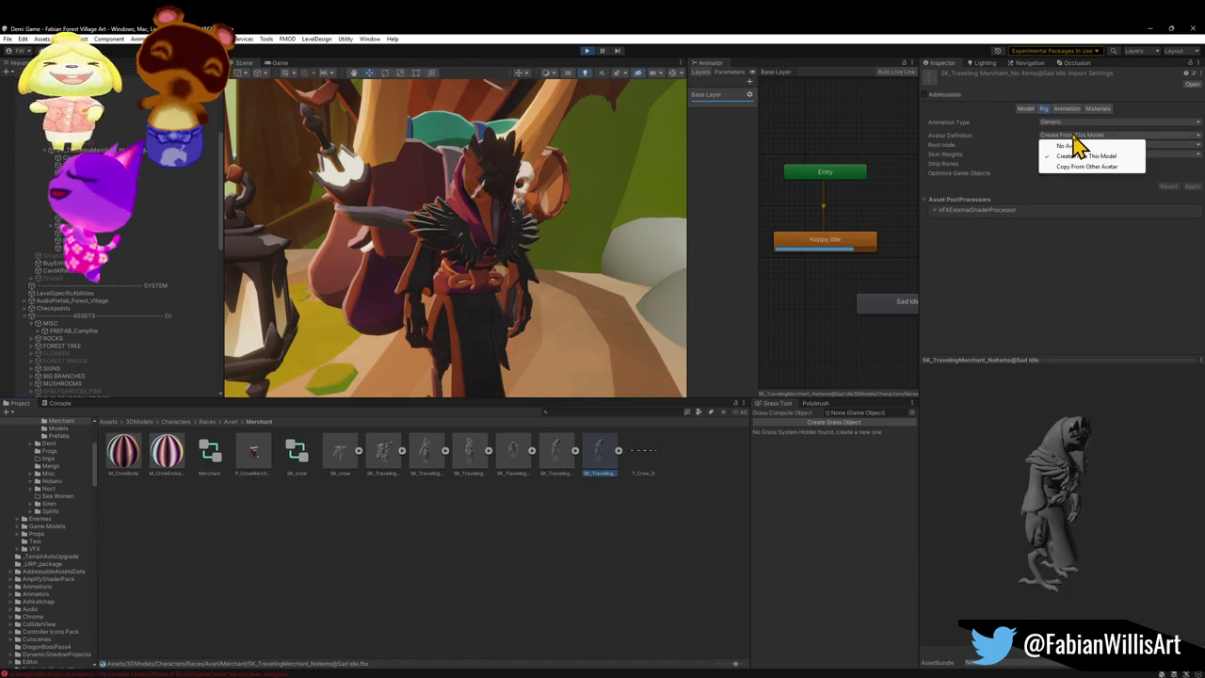
pyautogui.click(1074, 246)
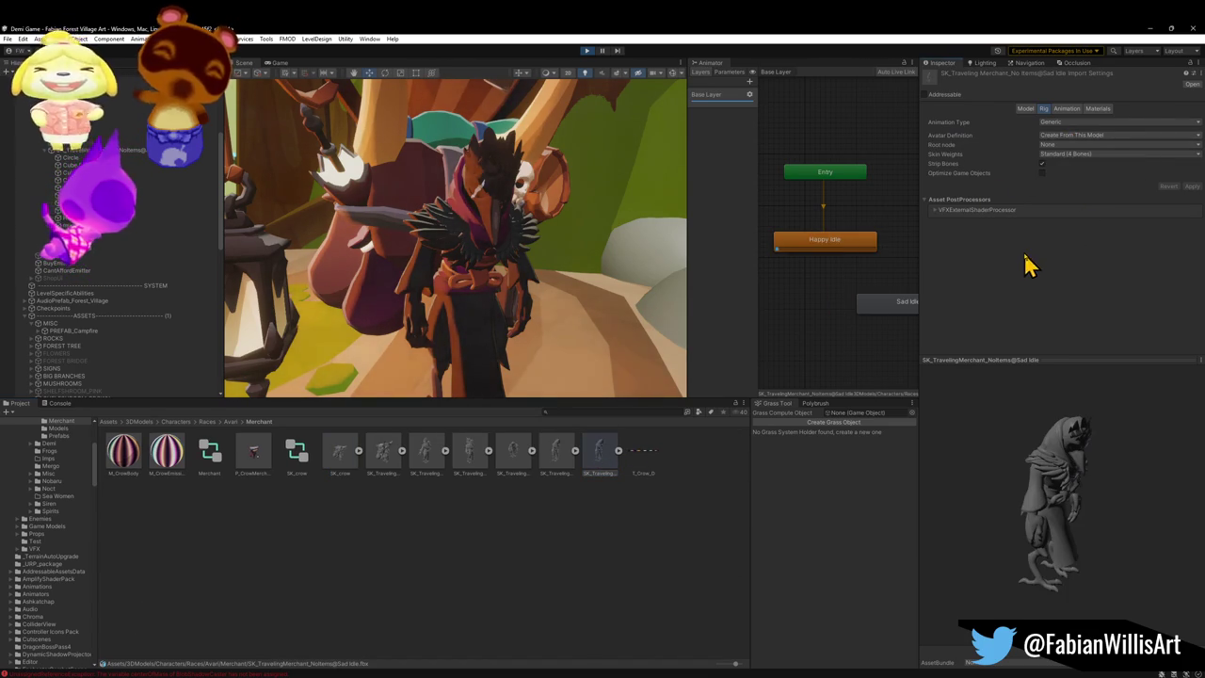
pyautogui.click(1073, 110)
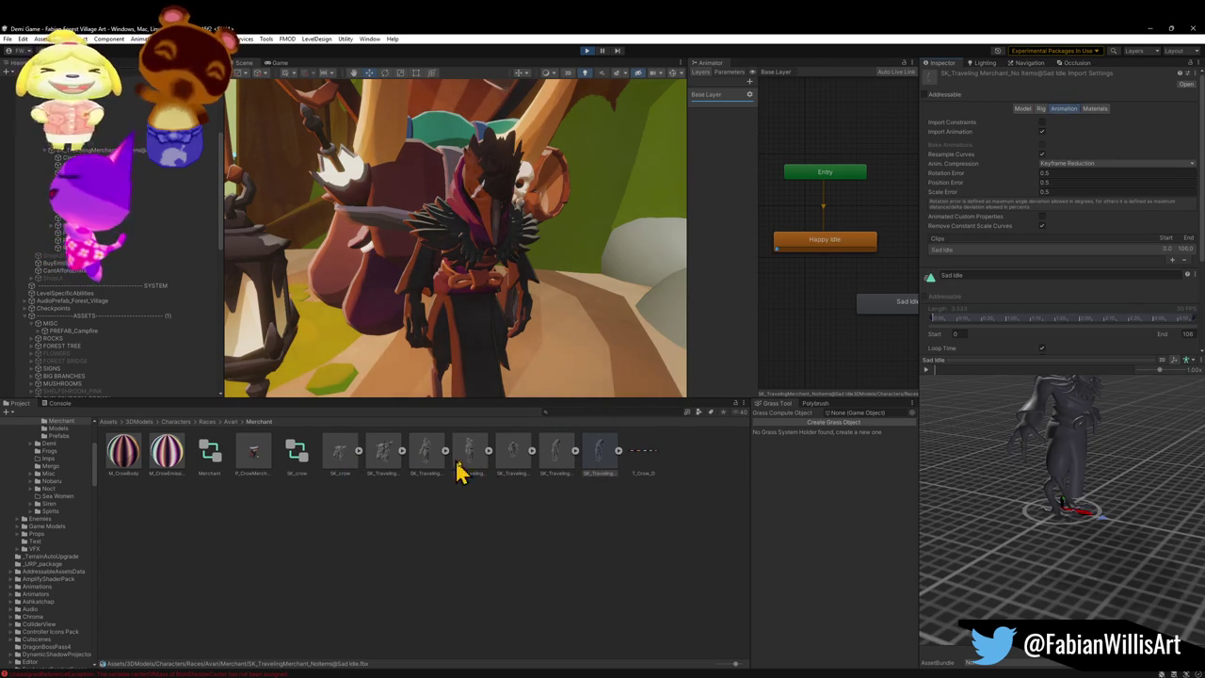
pyautogui.click(559, 461)
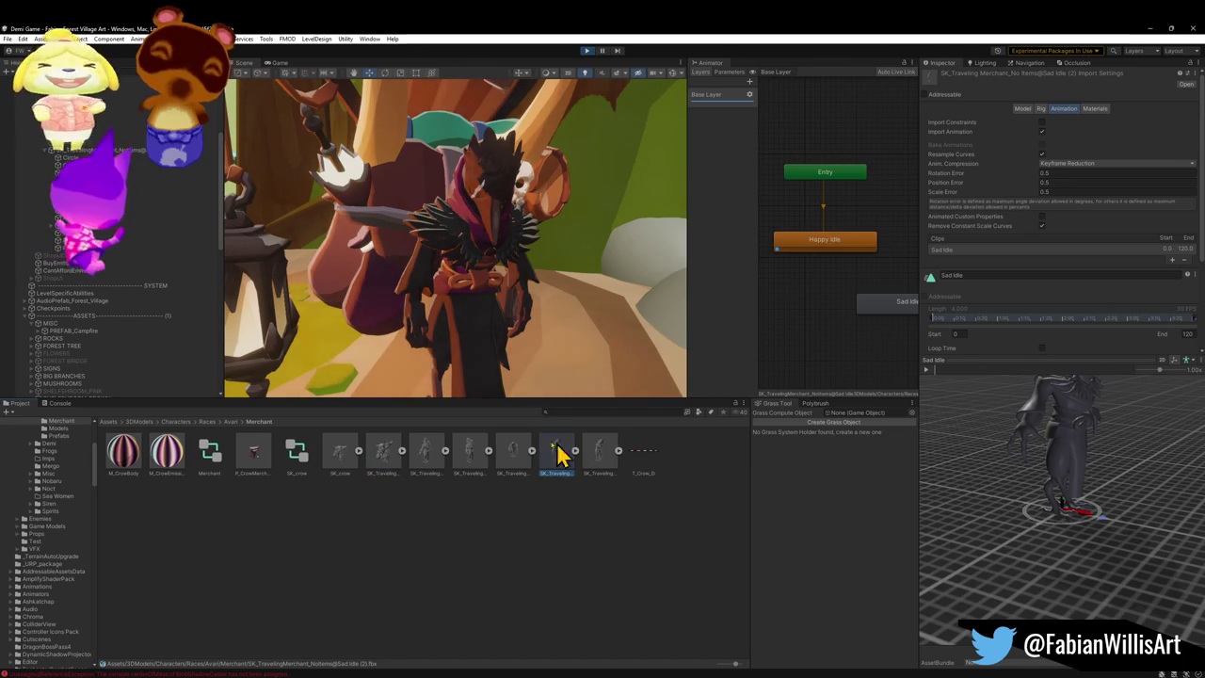
# Step: Switch SK_crow's rig back to Create From This Model and reimport it
pyautogui.click(332, 461)
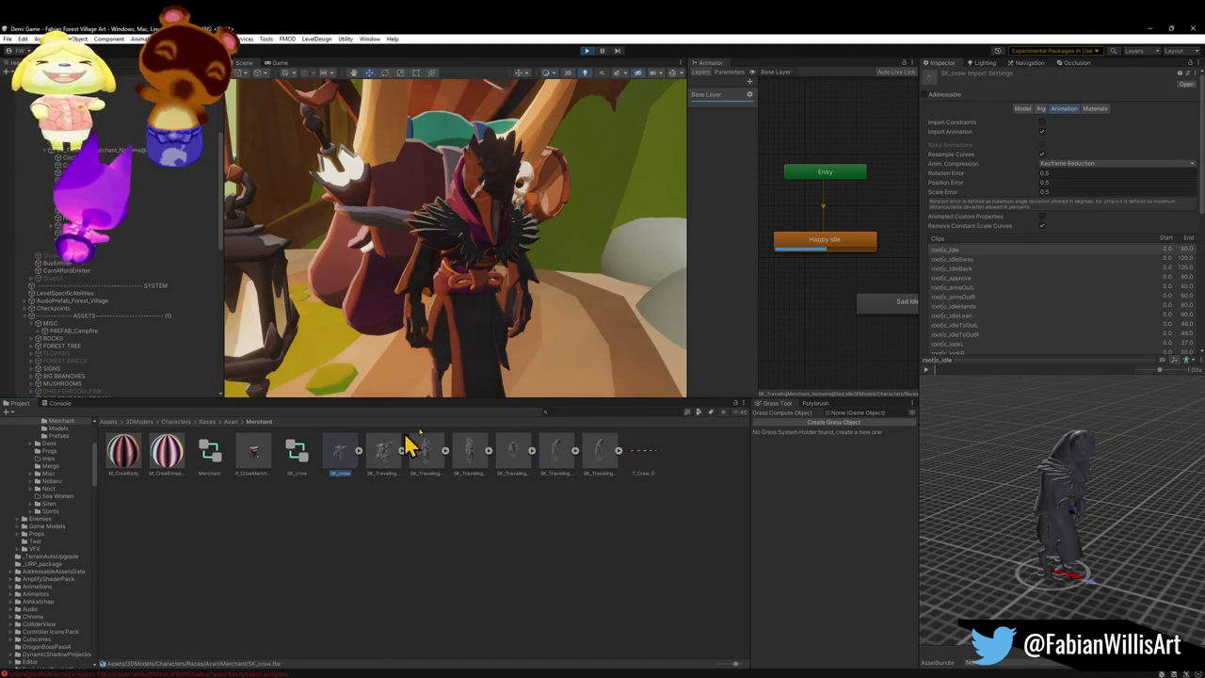
pyautogui.click(1042, 108)
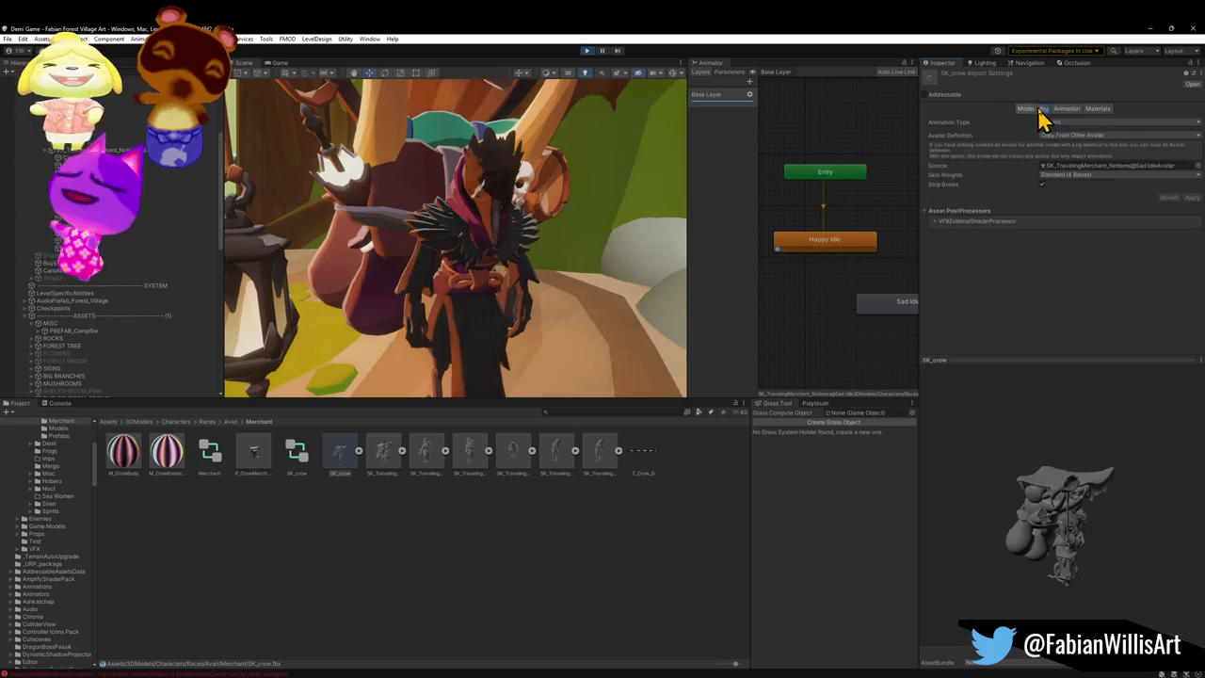
pyautogui.click(1087, 136)
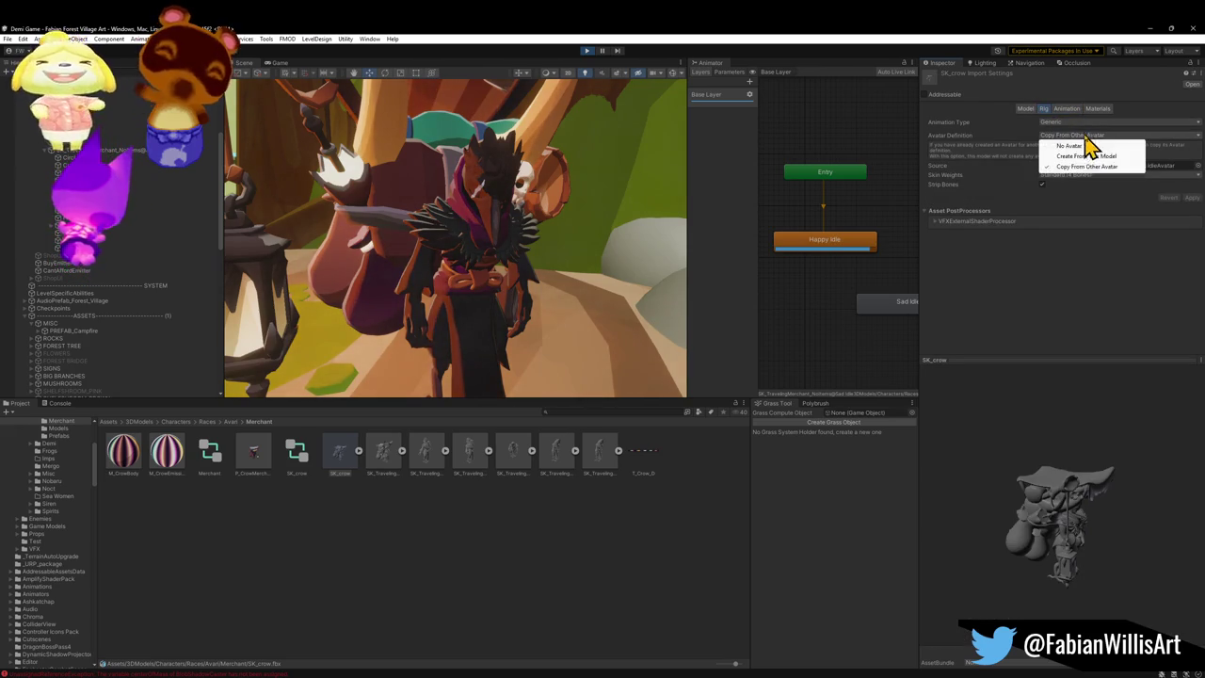
pyautogui.click(1087, 155)
pyautogui.click(1192, 186)
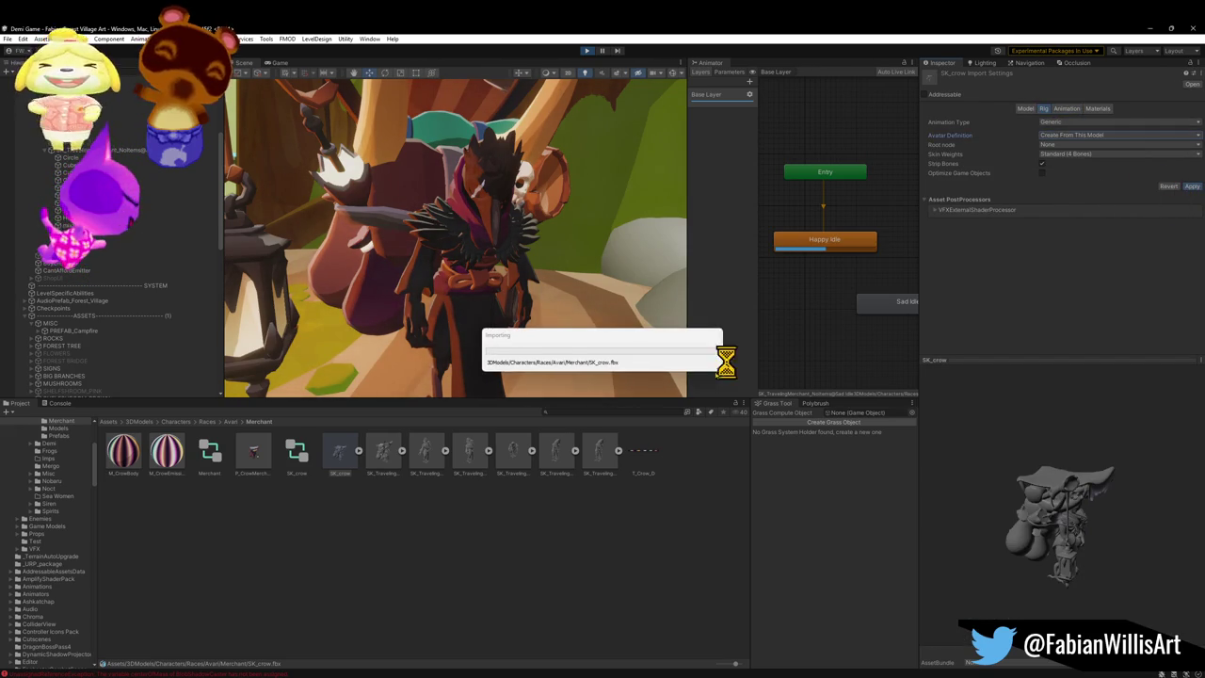
pyautogui.click(603, 463)
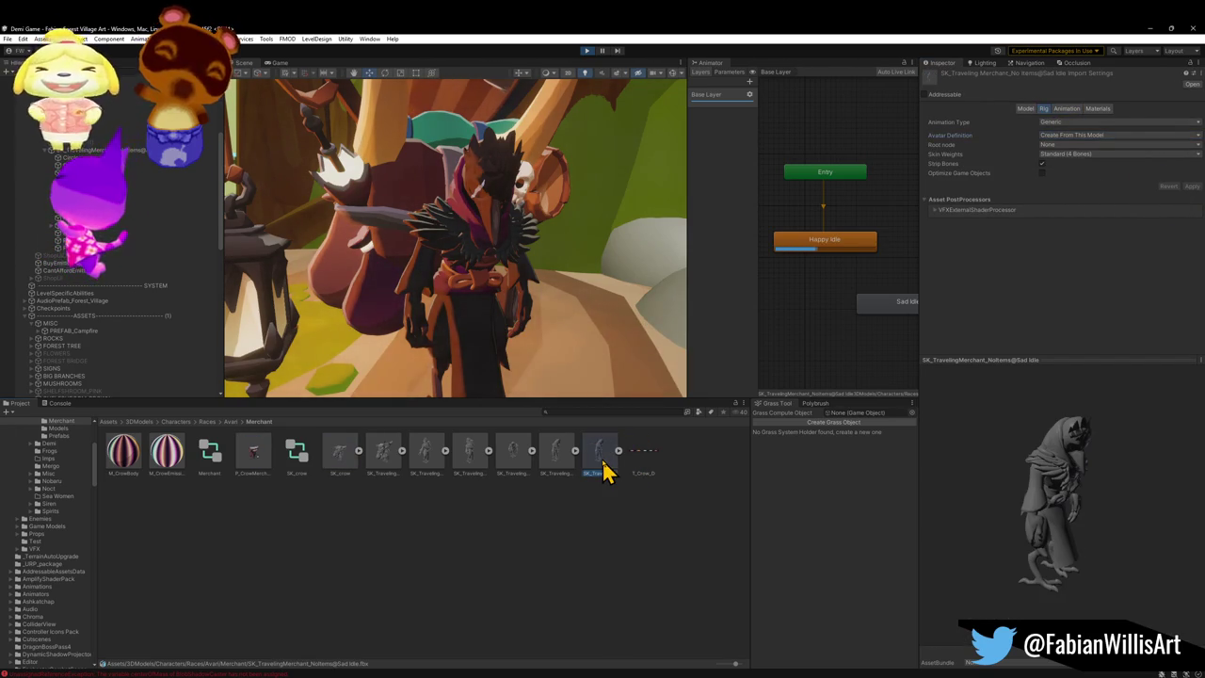
# Step: Set Sad Idle's avatar to Copy From Other Avatar using SK_crowAvatar and apply
pyautogui.click(1167, 135)
pyautogui.click(1125, 169)
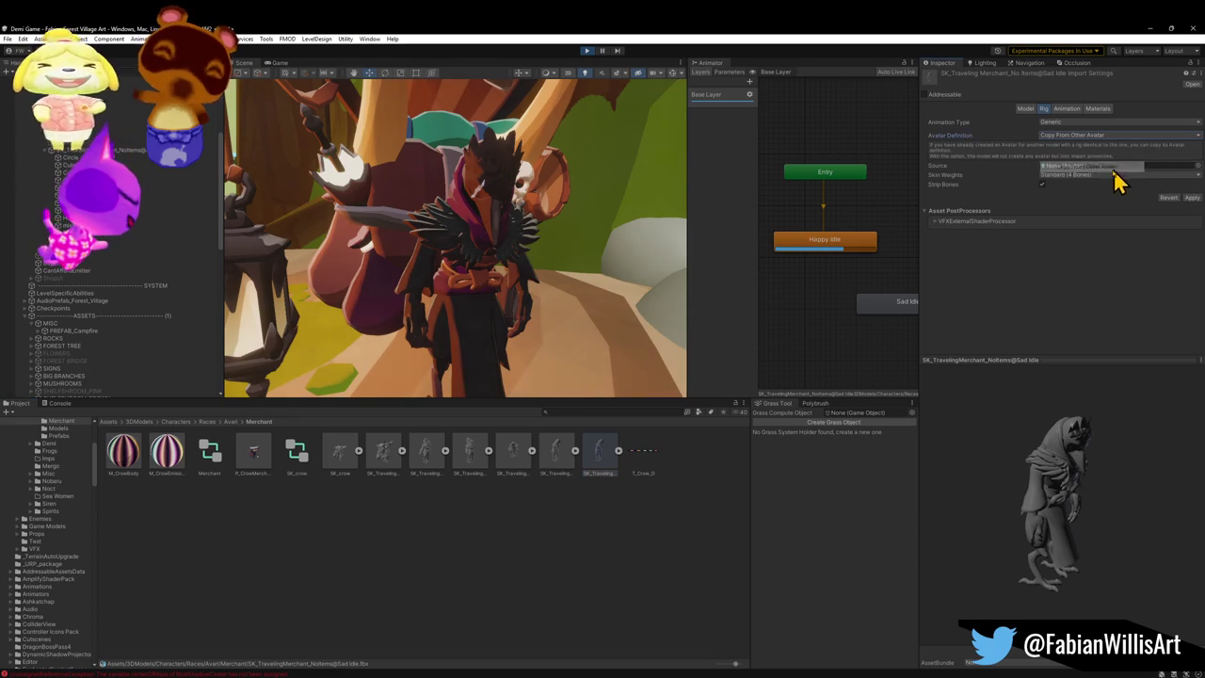
pyautogui.click(359, 450)
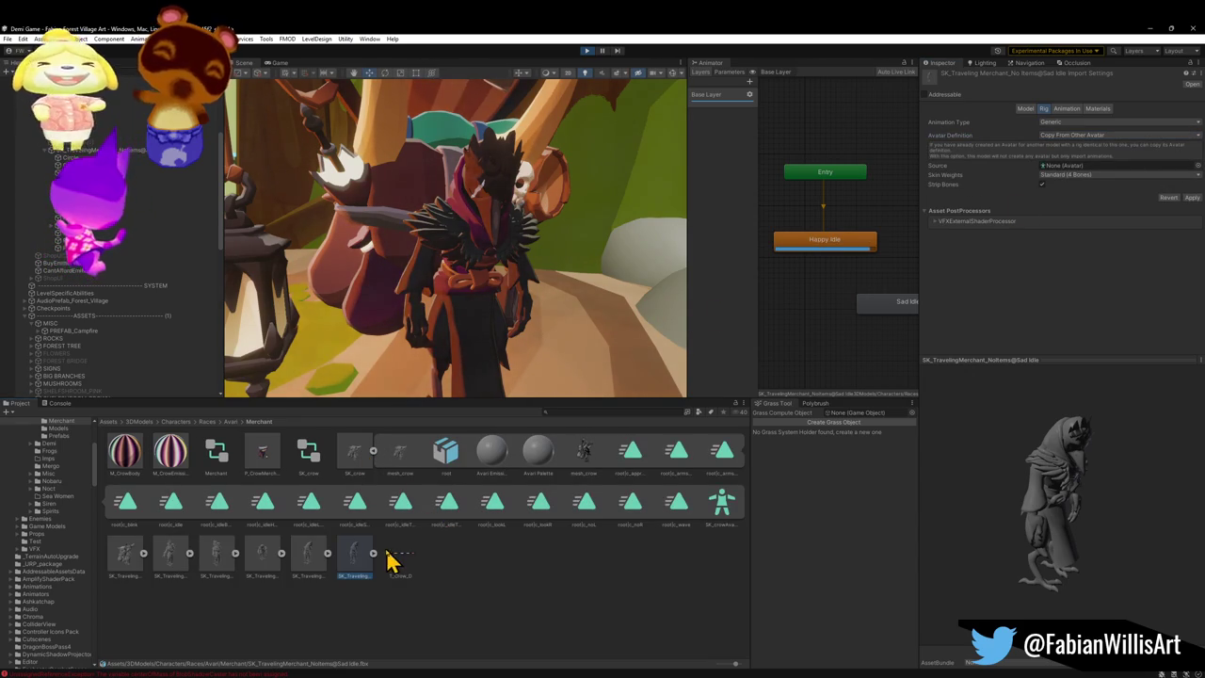
pyautogui.moveTo(720, 507)
pyautogui.mouseDown()
pyautogui.moveTo(1103, 216)
pyautogui.moveTo(1083, 177)
pyautogui.mouseUp()
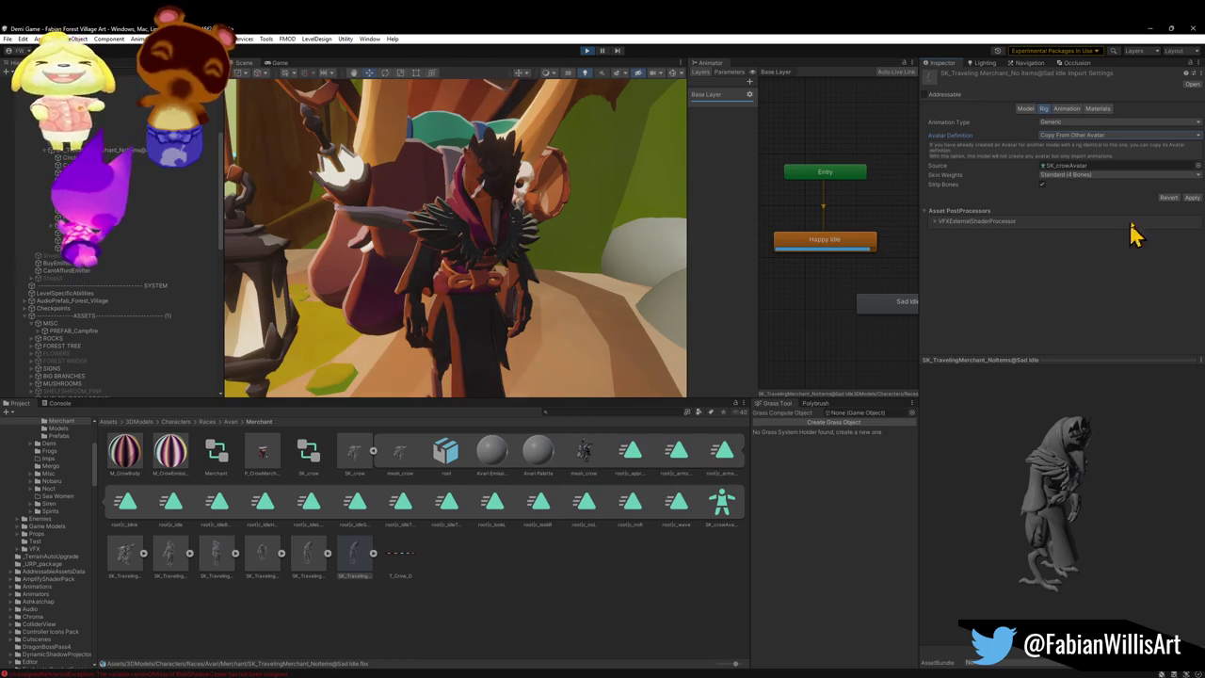
pyautogui.click(1193, 198)
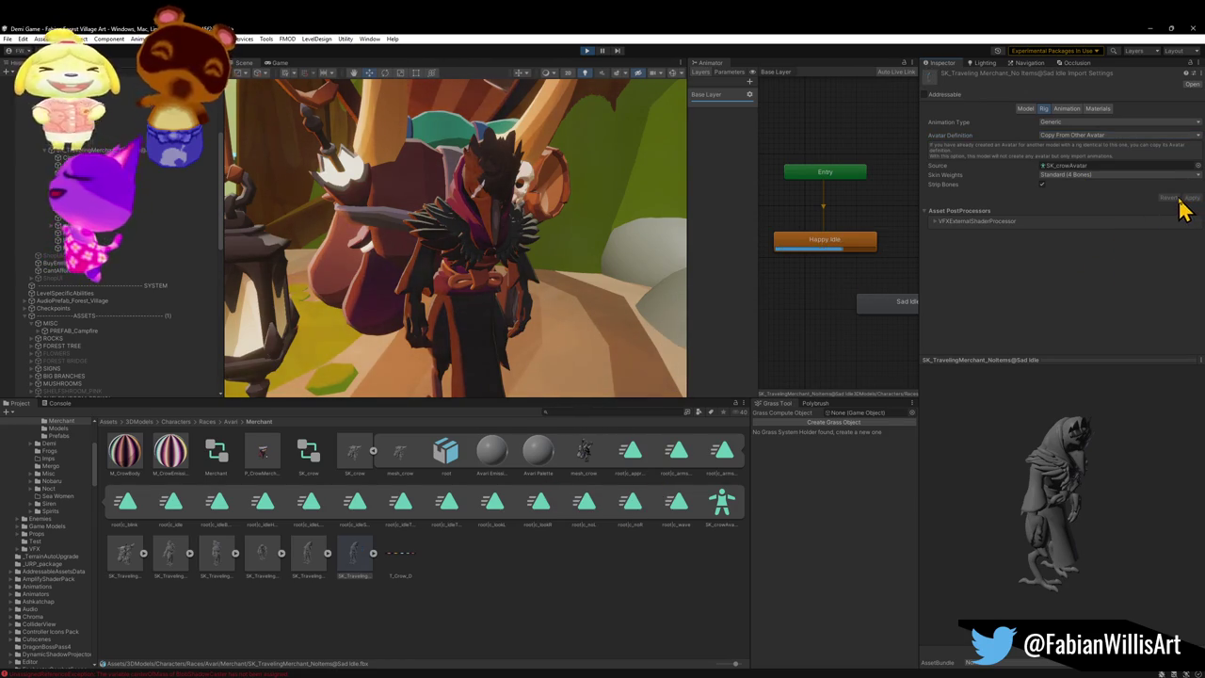
pyautogui.click(374, 451)
# Step: Inspect the merchant's Sad Idle (2), Rejected, Happy Idle (1) and model files
pyautogui.click(558, 464)
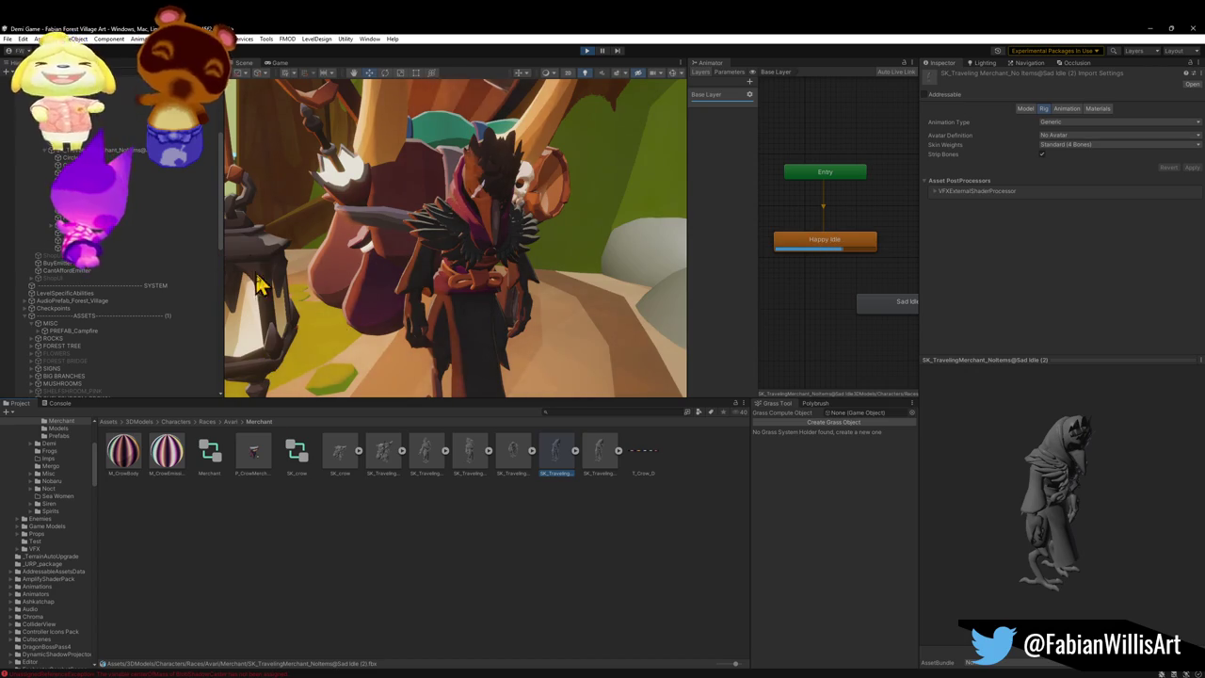
pyautogui.click(511, 461)
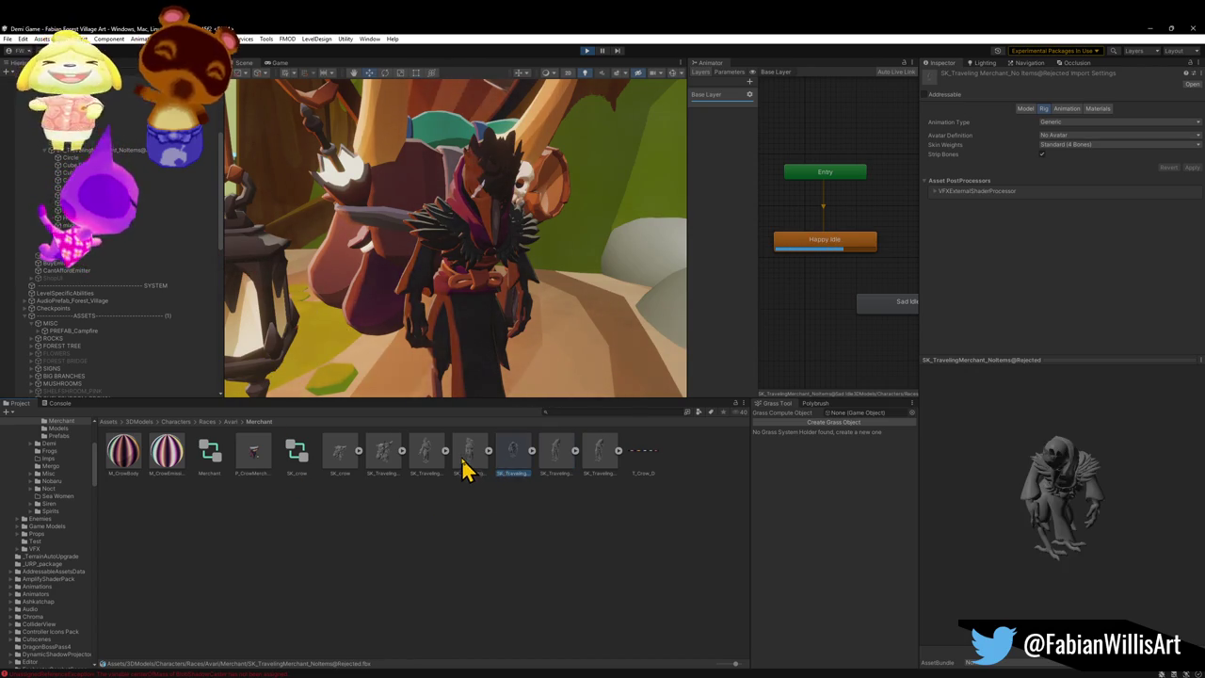
pyautogui.click(465, 461)
pyautogui.click(403, 452)
pyautogui.click(419, 453)
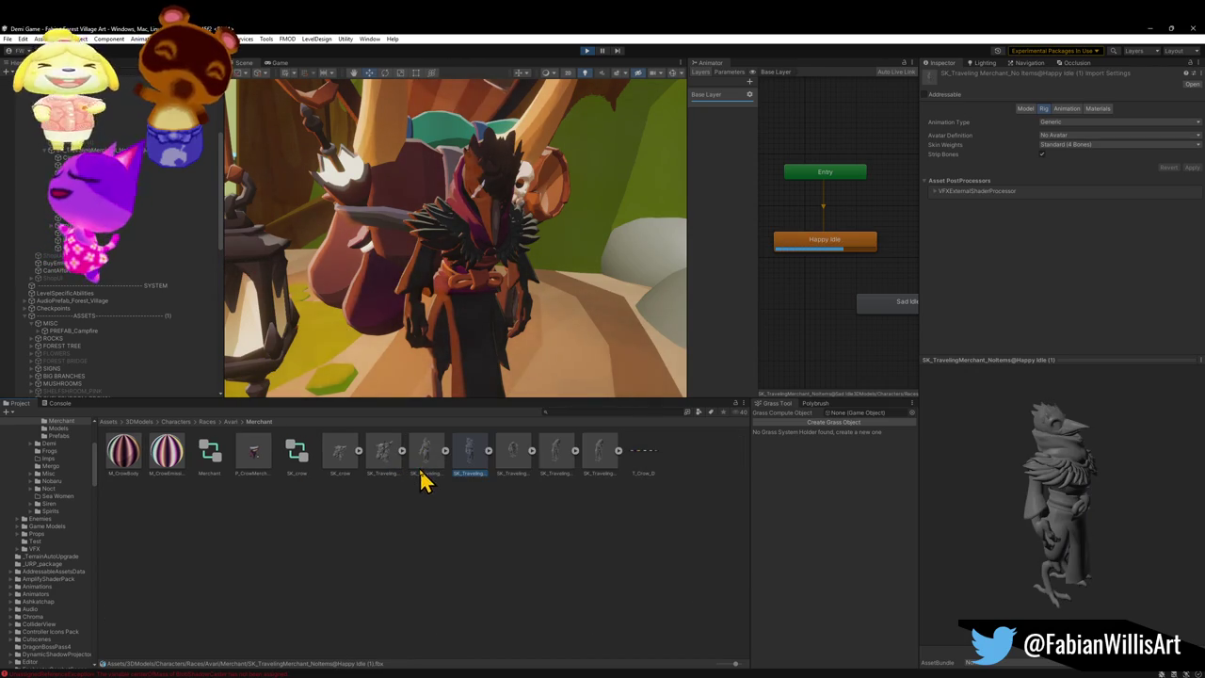
pyautogui.click(390, 465)
pyautogui.click(433, 466)
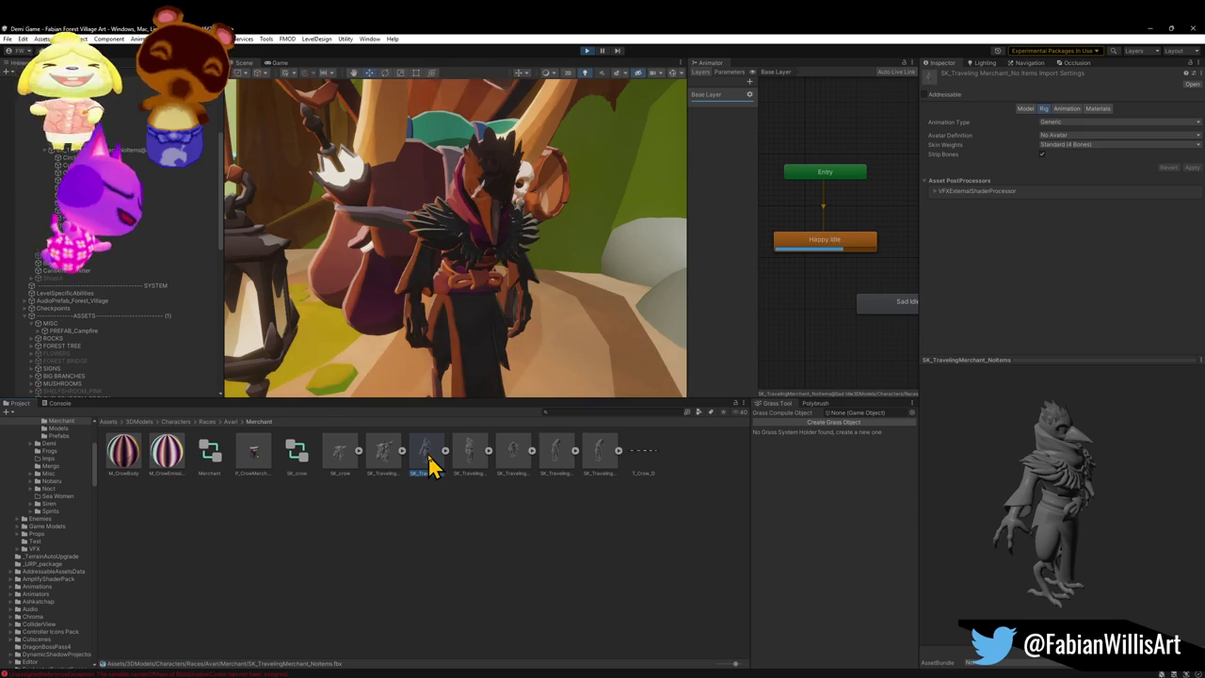
pyautogui.click(386, 471)
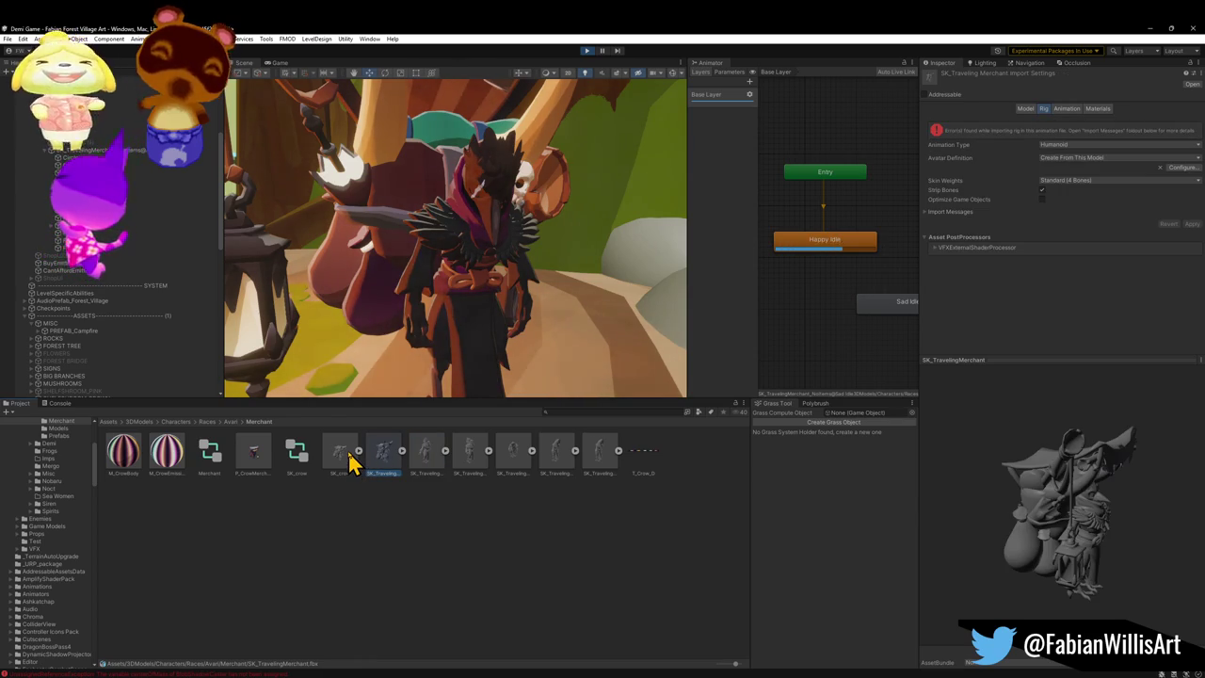
# Step: Return to SK_crow and step through the merchant animation files with the arrow keys
pyautogui.click(341, 454)
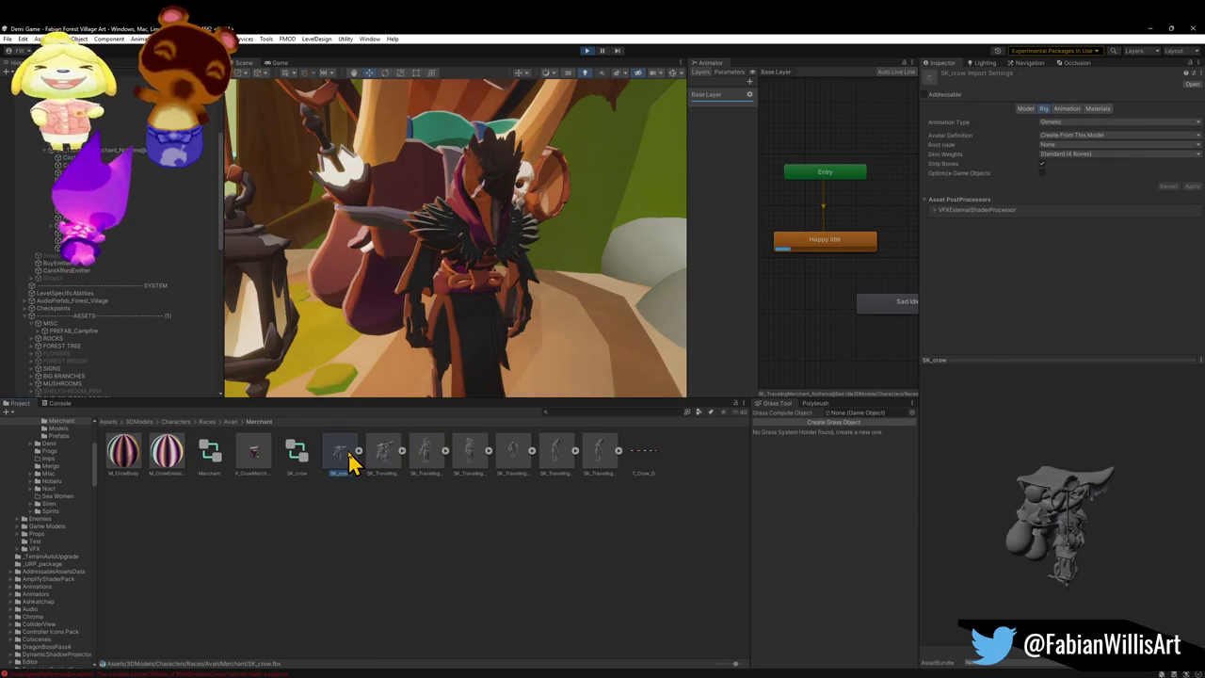
pyautogui.click(556, 455)
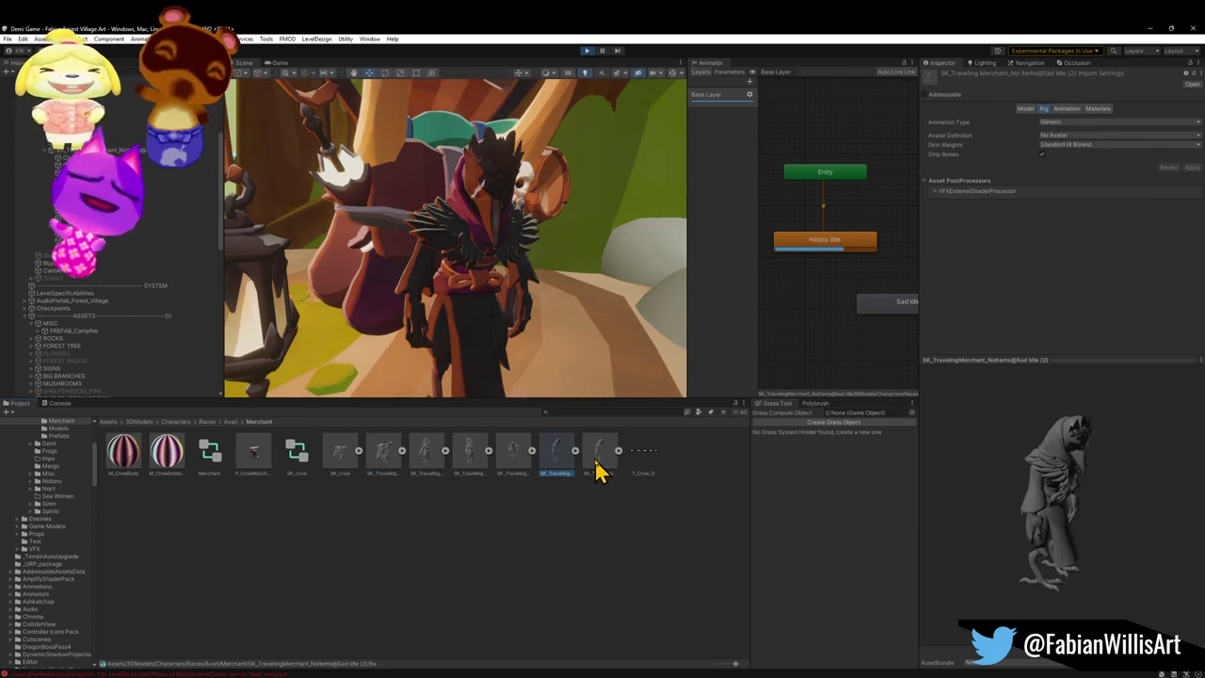
pyautogui.hotkey('ctrl', 'z')
pyautogui.press('Right')
pyautogui.press('Right')
pyautogui.press('Right')
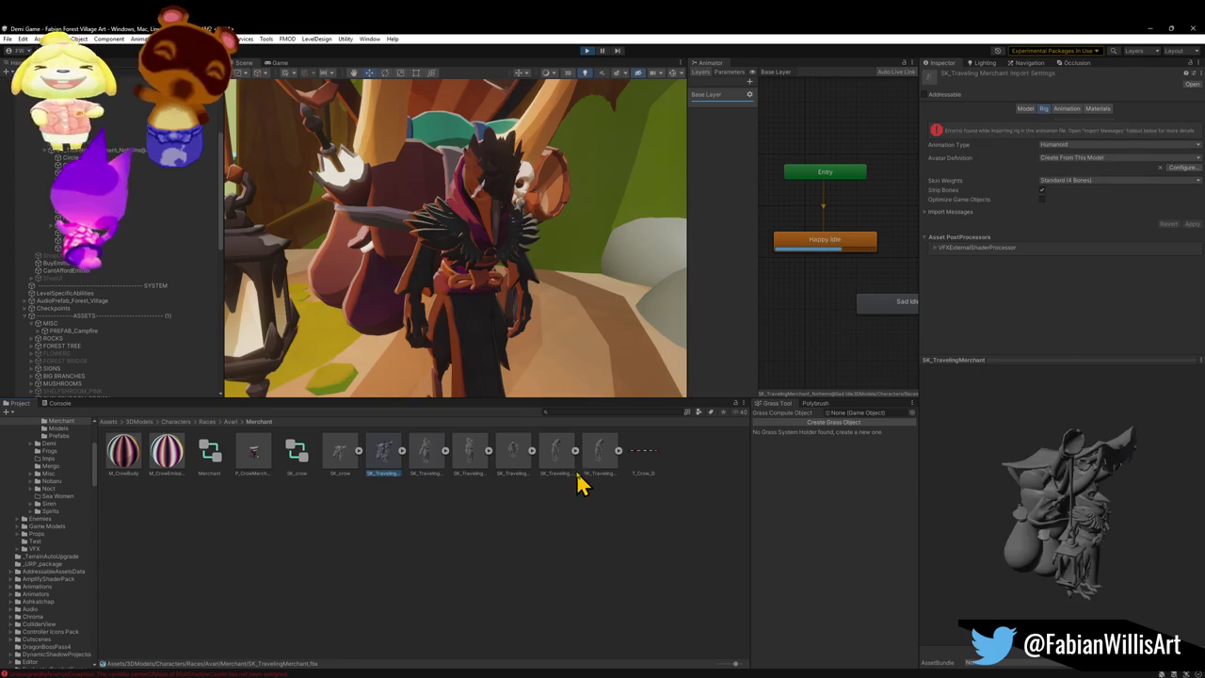
pyautogui.press('Right')
pyautogui.press('Right')
pyautogui.press('Right')
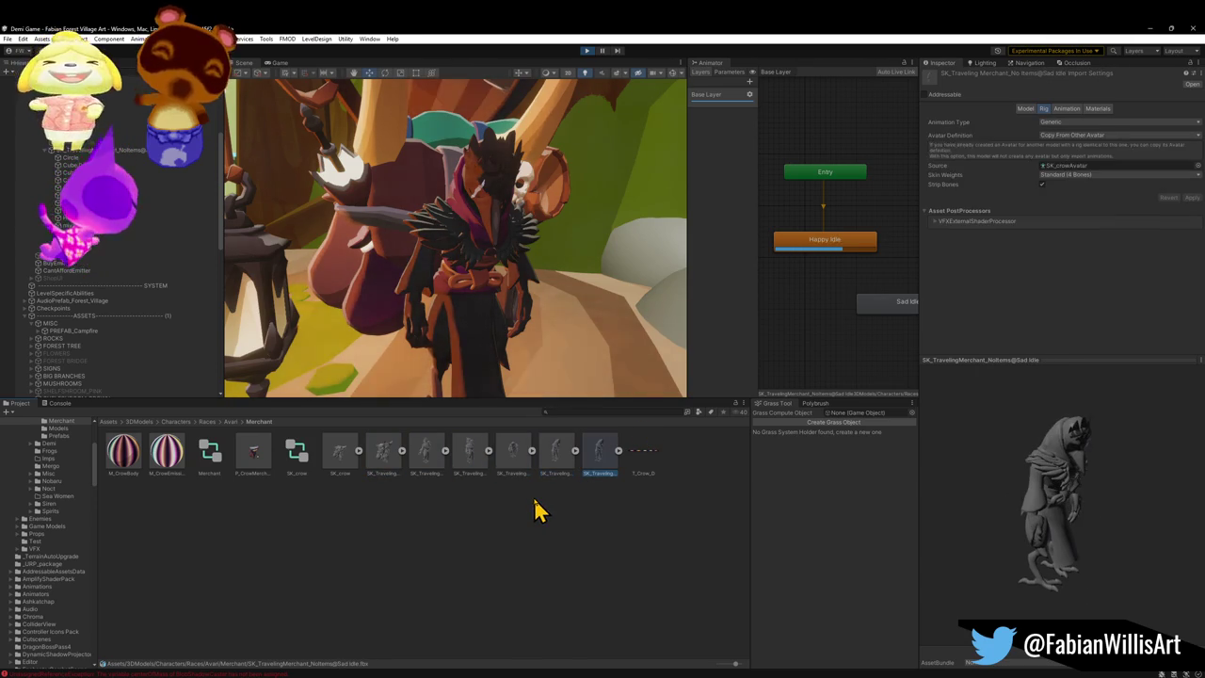
pyautogui.press('Right')
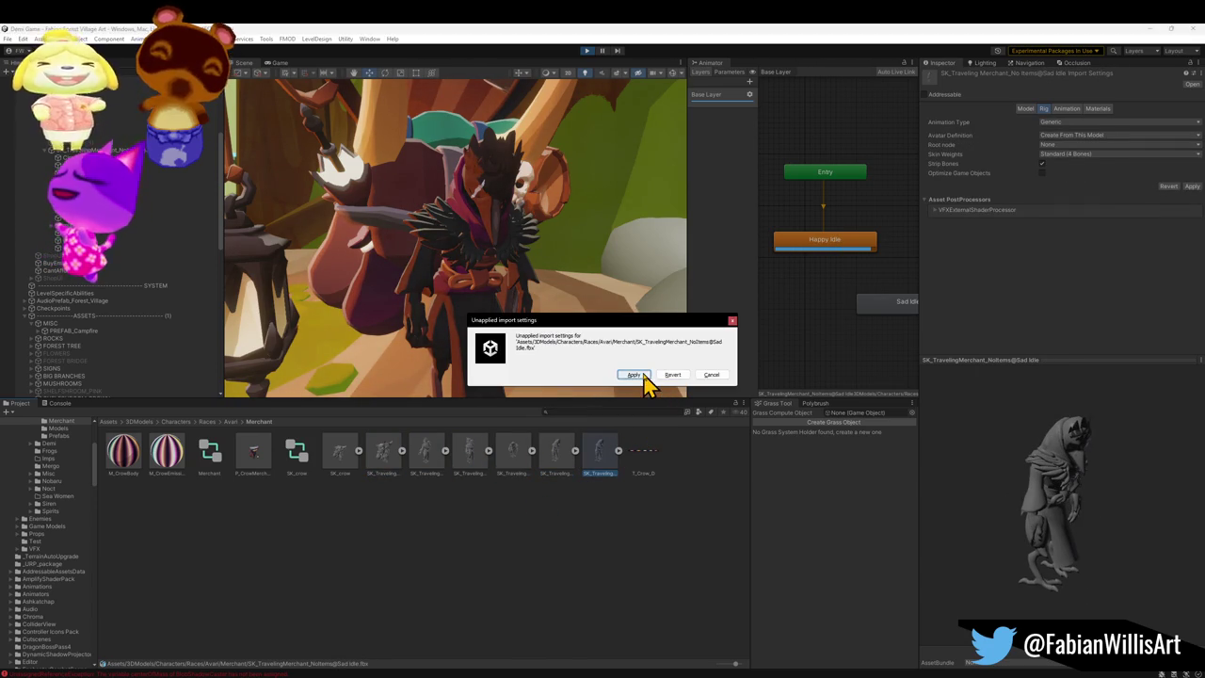
# Step: Apply the pending import settings and make Sad Idle (2) copy its avatar from SK_crowAvatar
pyautogui.click(644, 377)
pyautogui.click(341, 470)
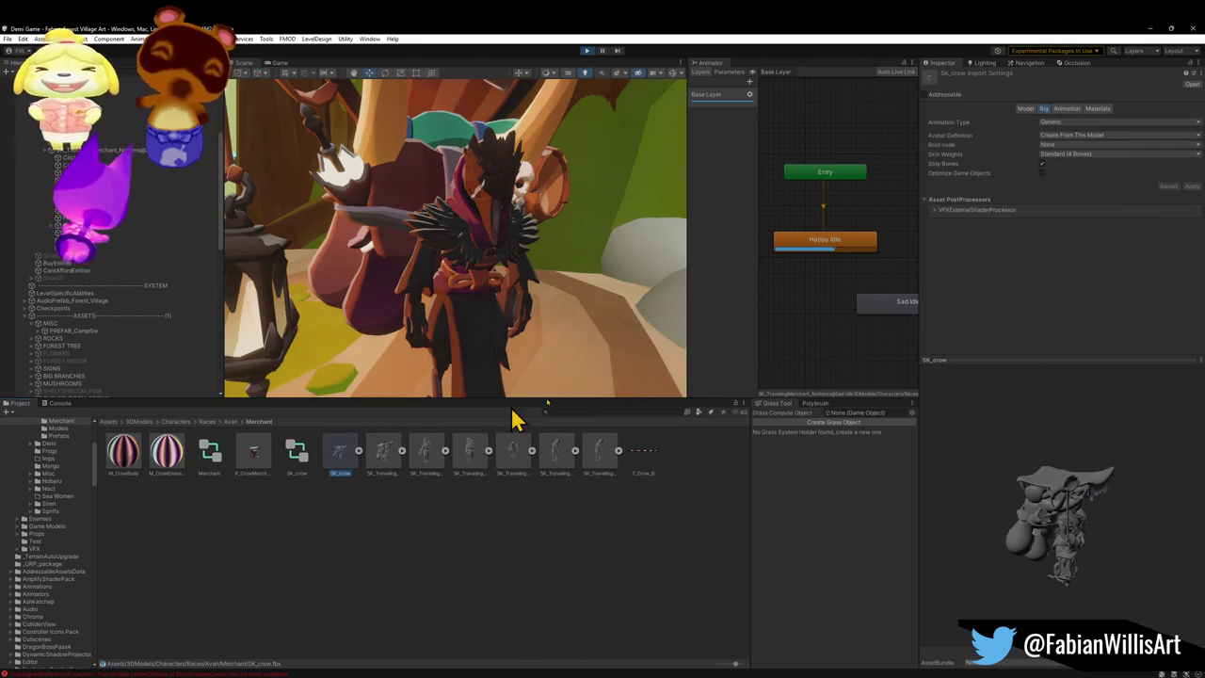
pyautogui.click(524, 466)
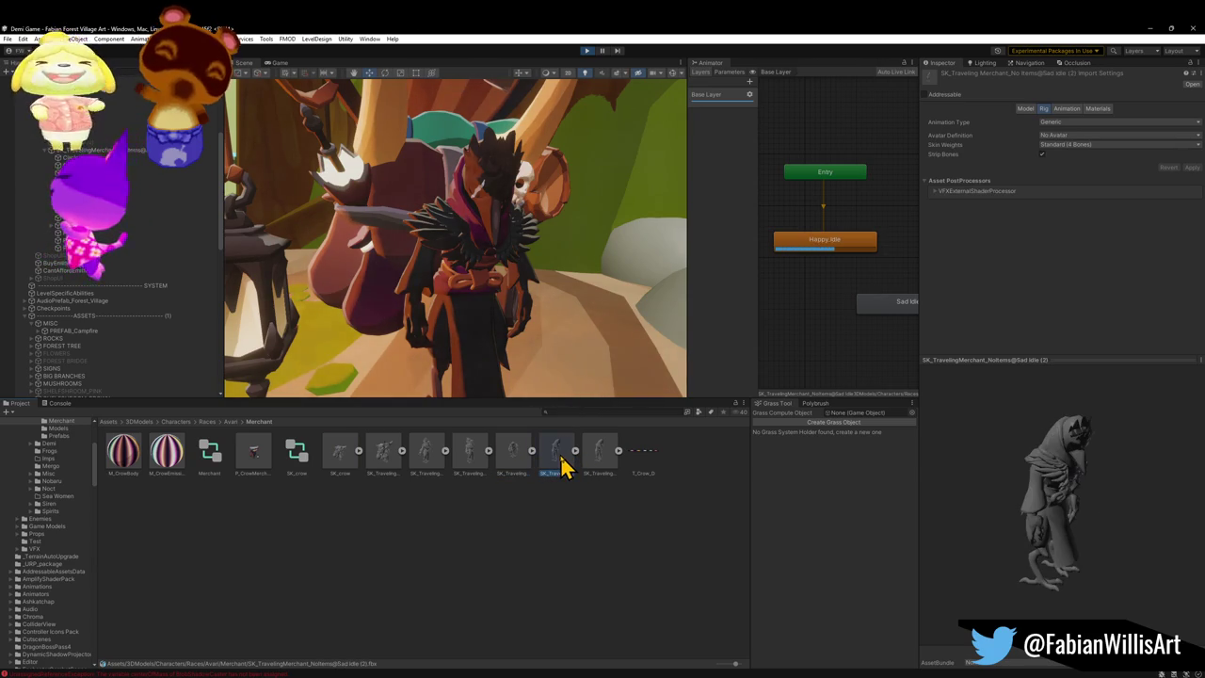
pyautogui.click(1056, 137)
pyautogui.click(1087, 156)
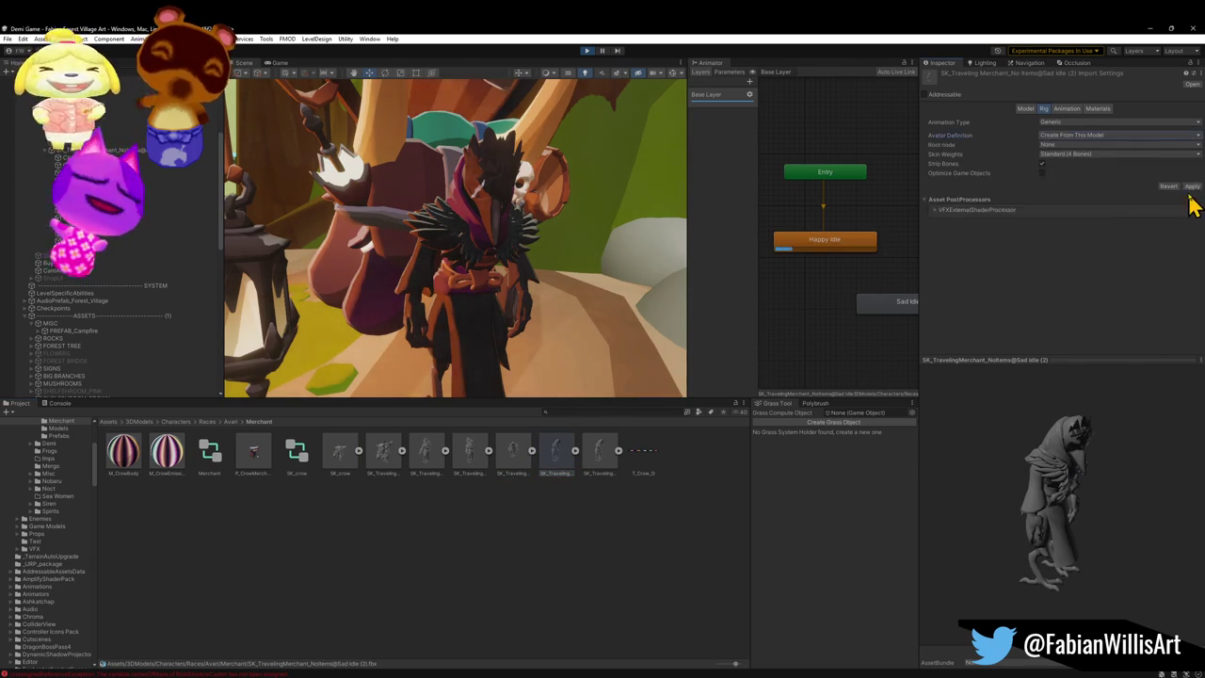
pyautogui.click(1190, 186)
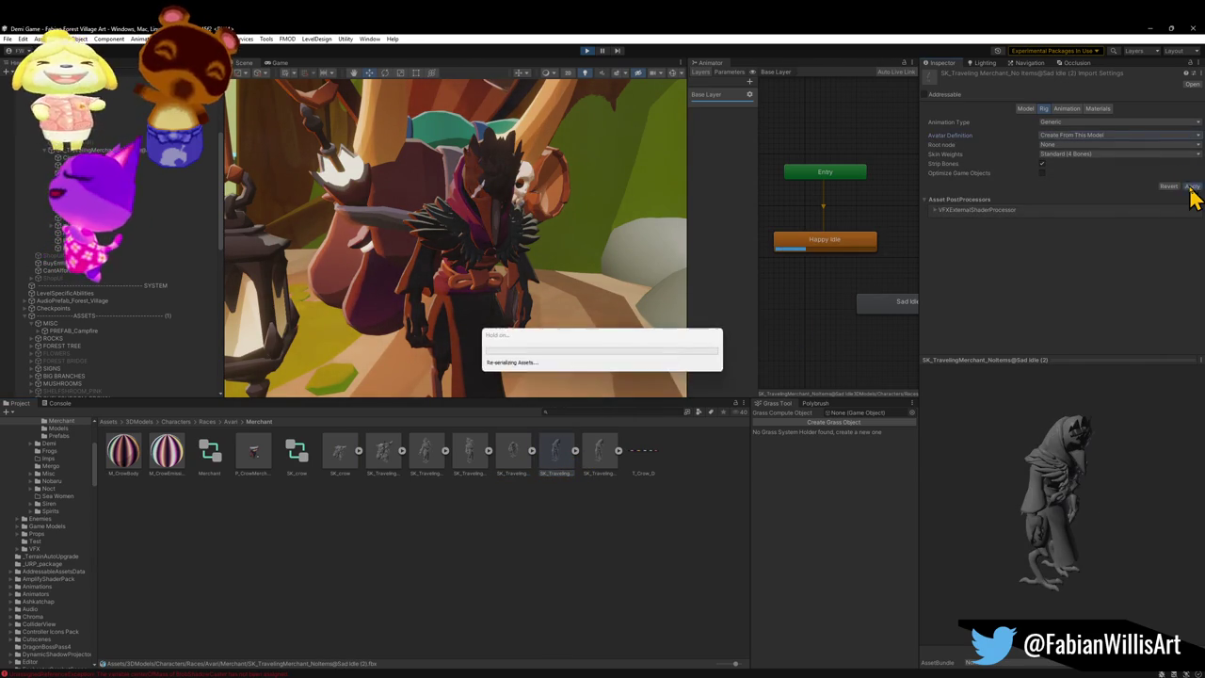
pyautogui.click(1092, 166)
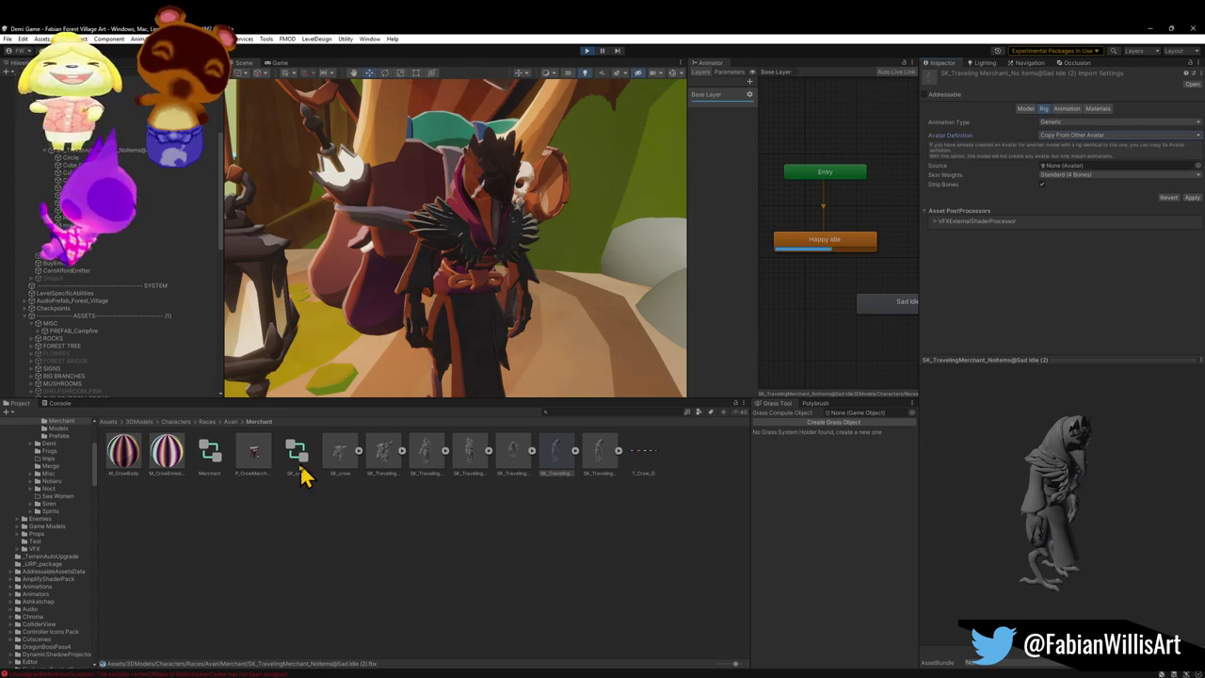
pyautogui.click(358, 451)
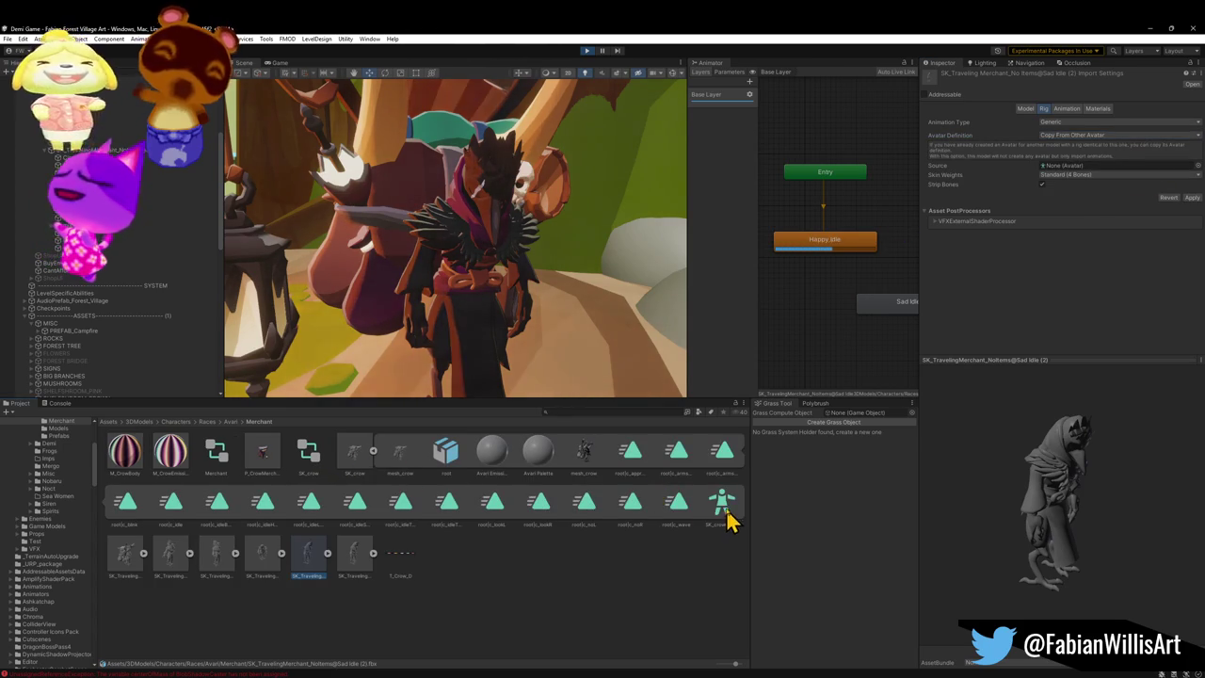
pyautogui.moveTo(1109, 182); pyautogui.dragTo(1098, 177)
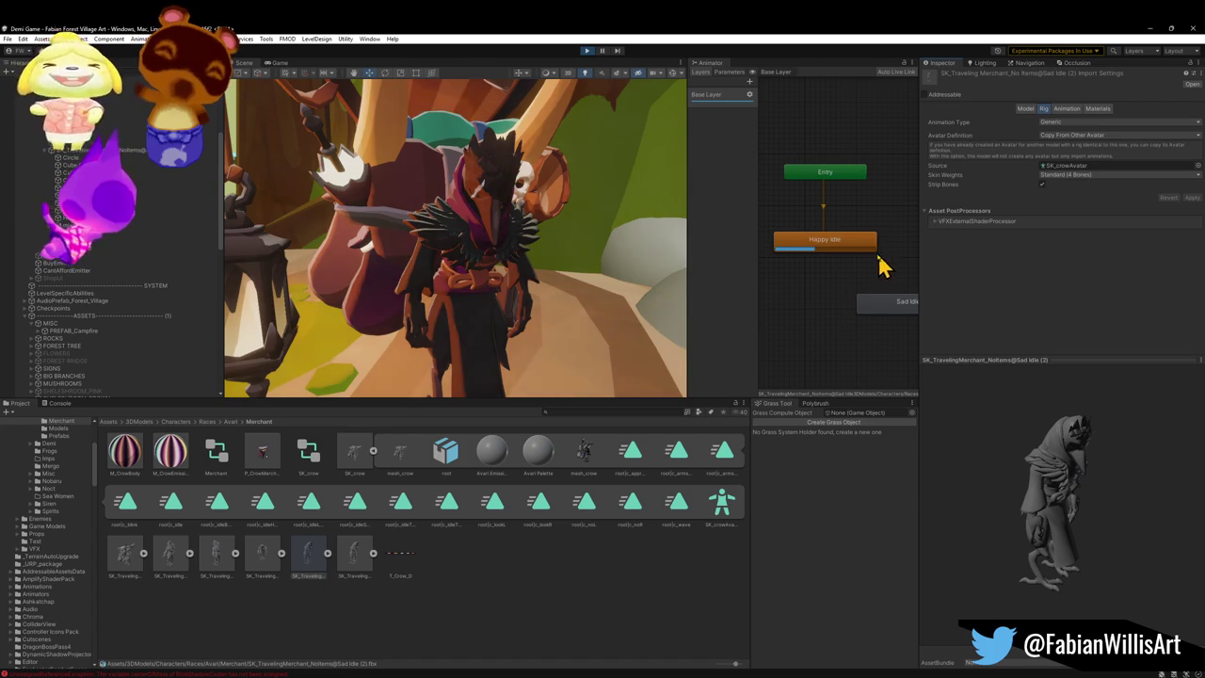
# Step: Review the clip's material and animation import settings, then SK_crow's rig settings
pyautogui.click(1097, 109)
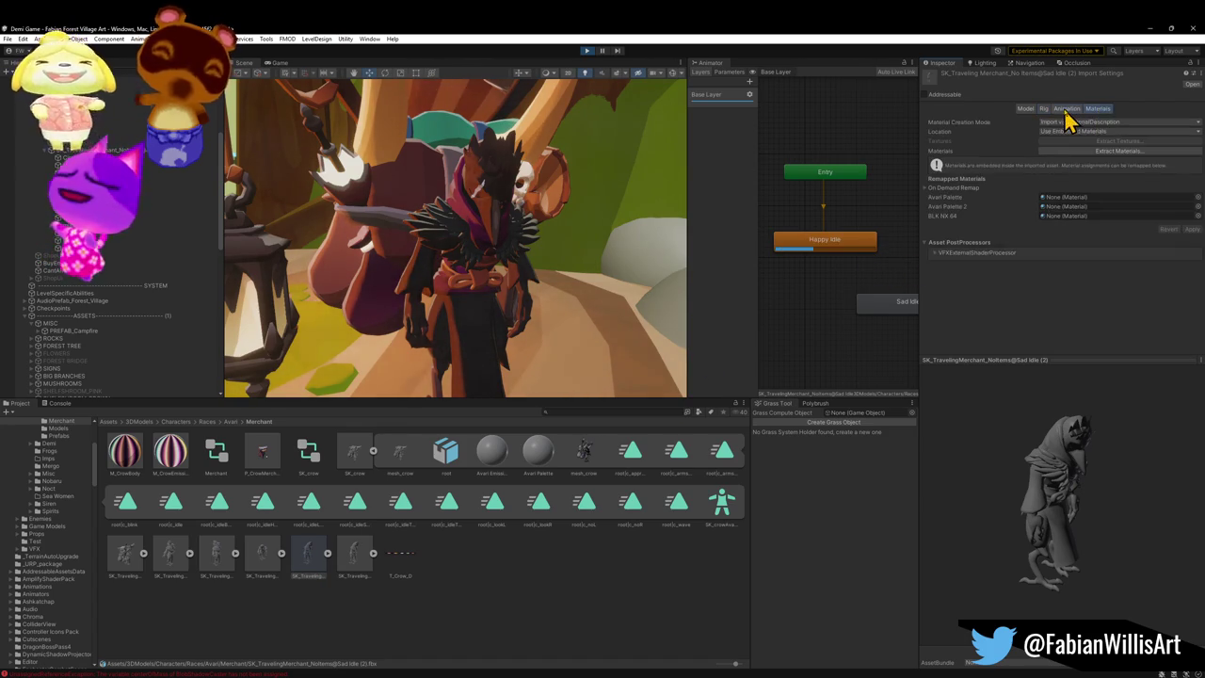
pyautogui.click(1064, 109)
pyautogui.scroll(-3, 1008, 205)
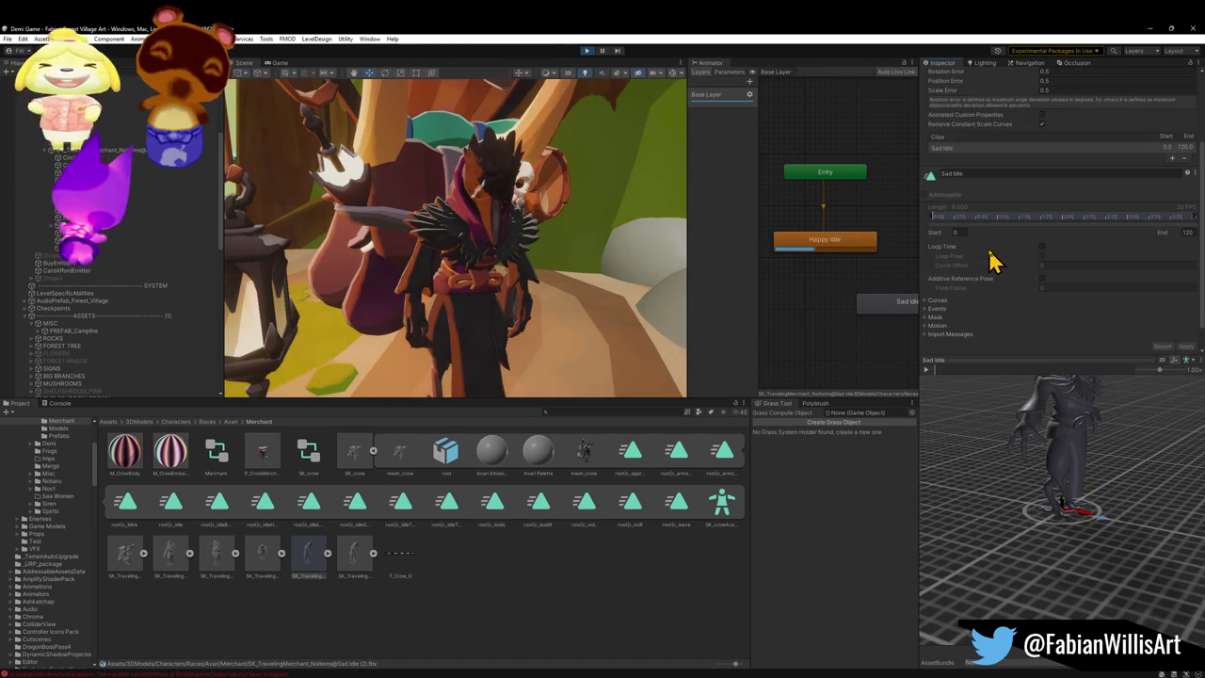
pyautogui.scroll(2, 1002, 256)
pyautogui.scroll(1, 1040, 155)
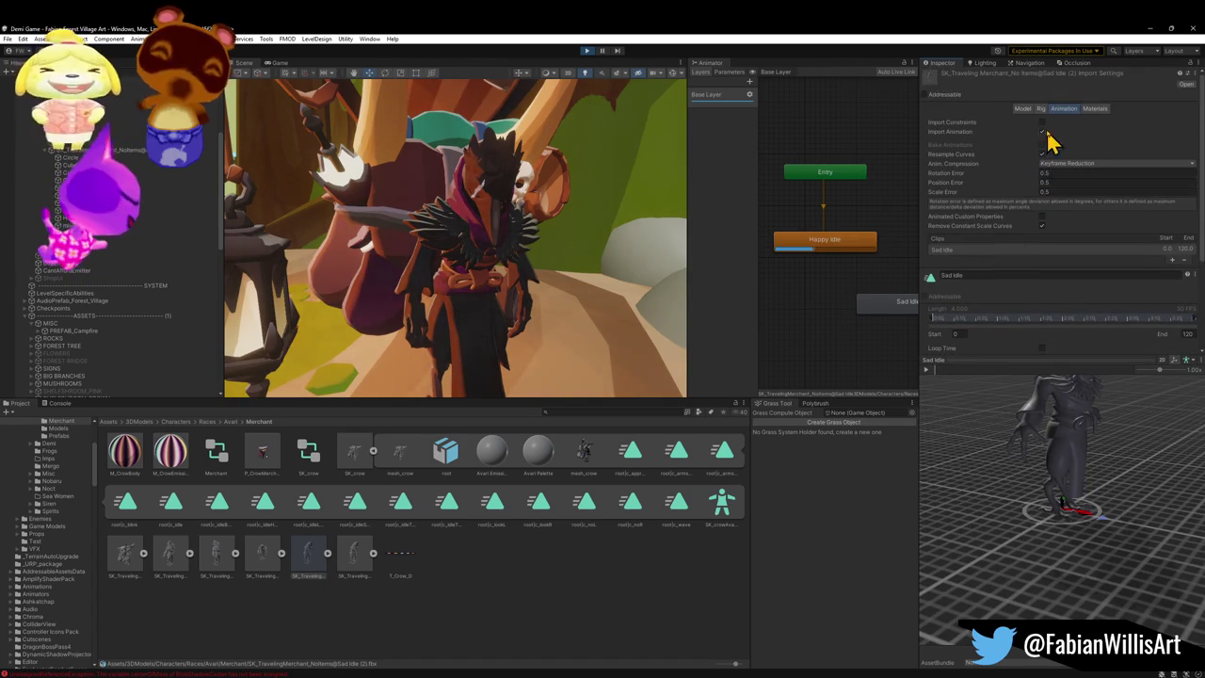
pyautogui.click(356, 464)
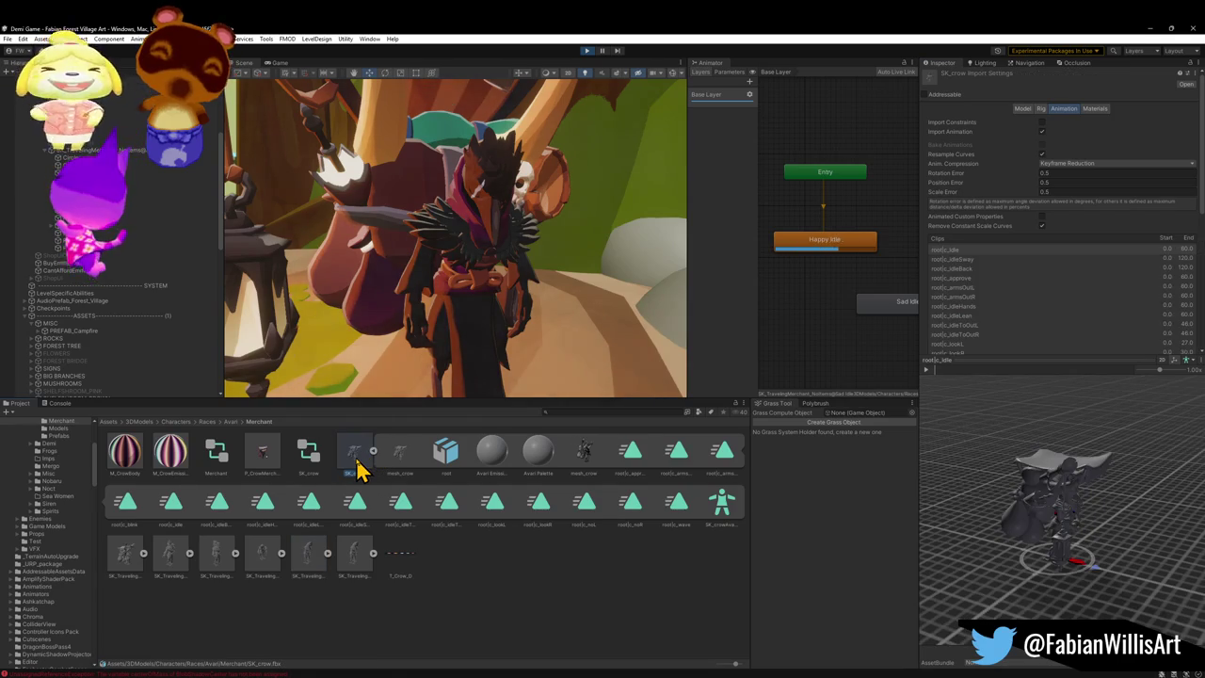
pyautogui.click(1043, 109)
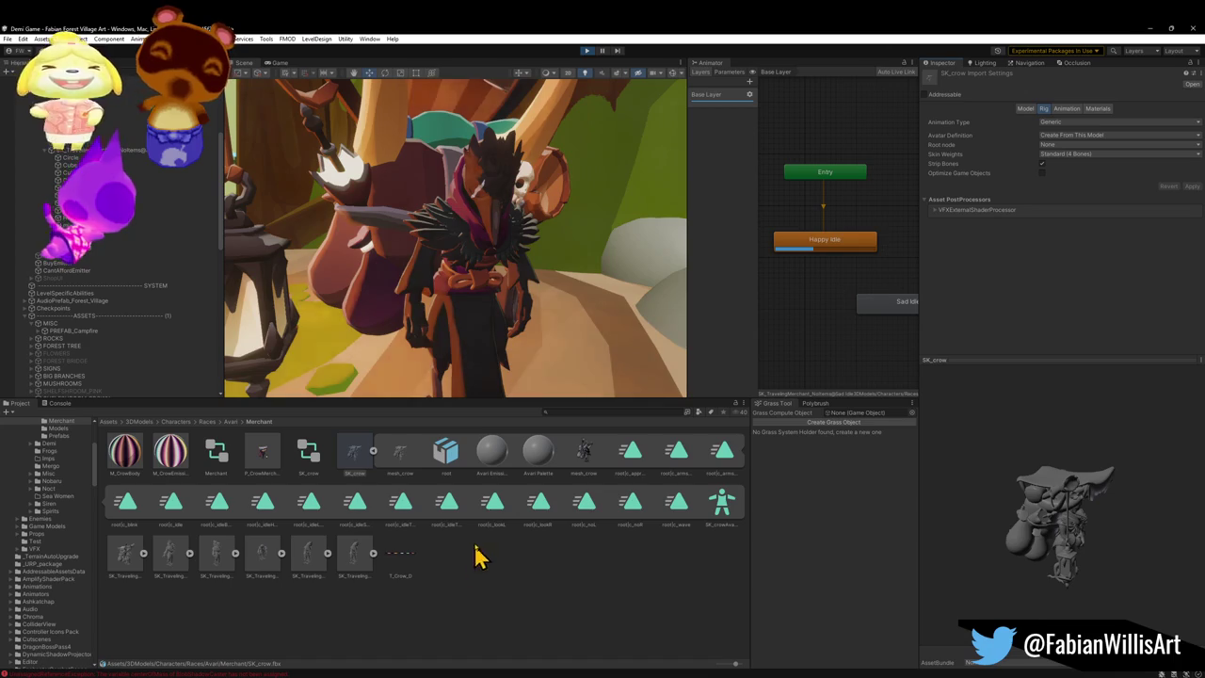
# Step: Collapse SK_crow's sub-assets and check each merchant asset's rig, ending on SK_crow's Generic rig
pyautogui.click(373, 452)
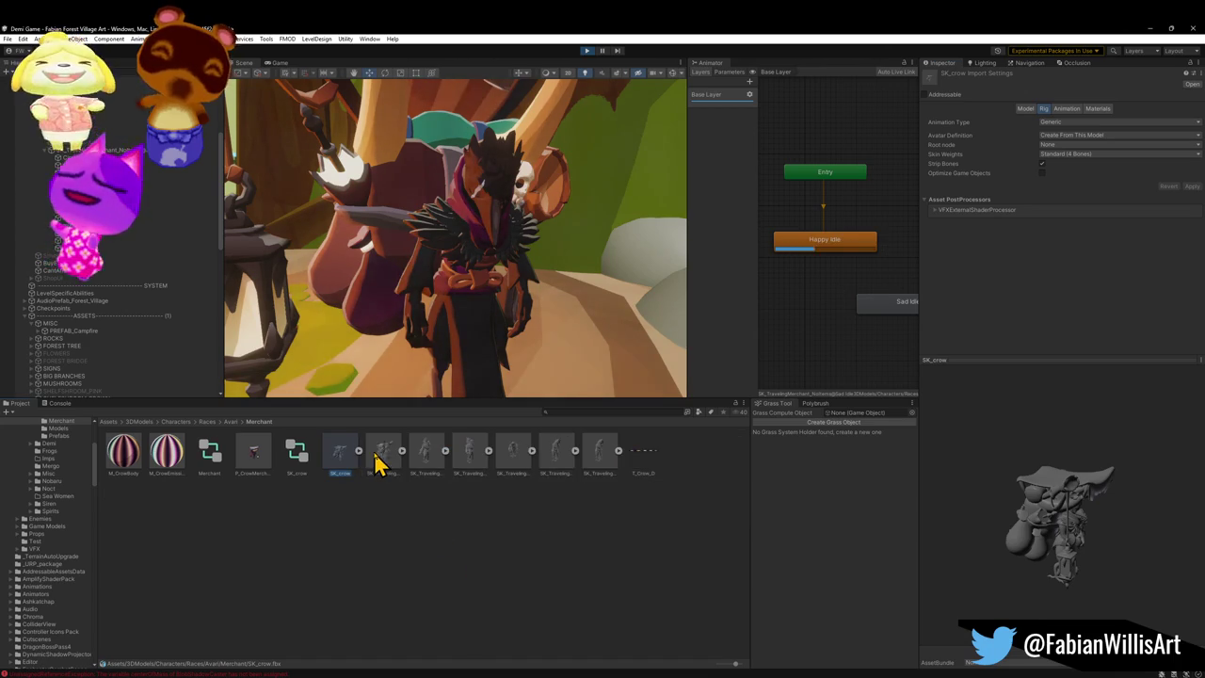
pyautogui.click(555, 456)
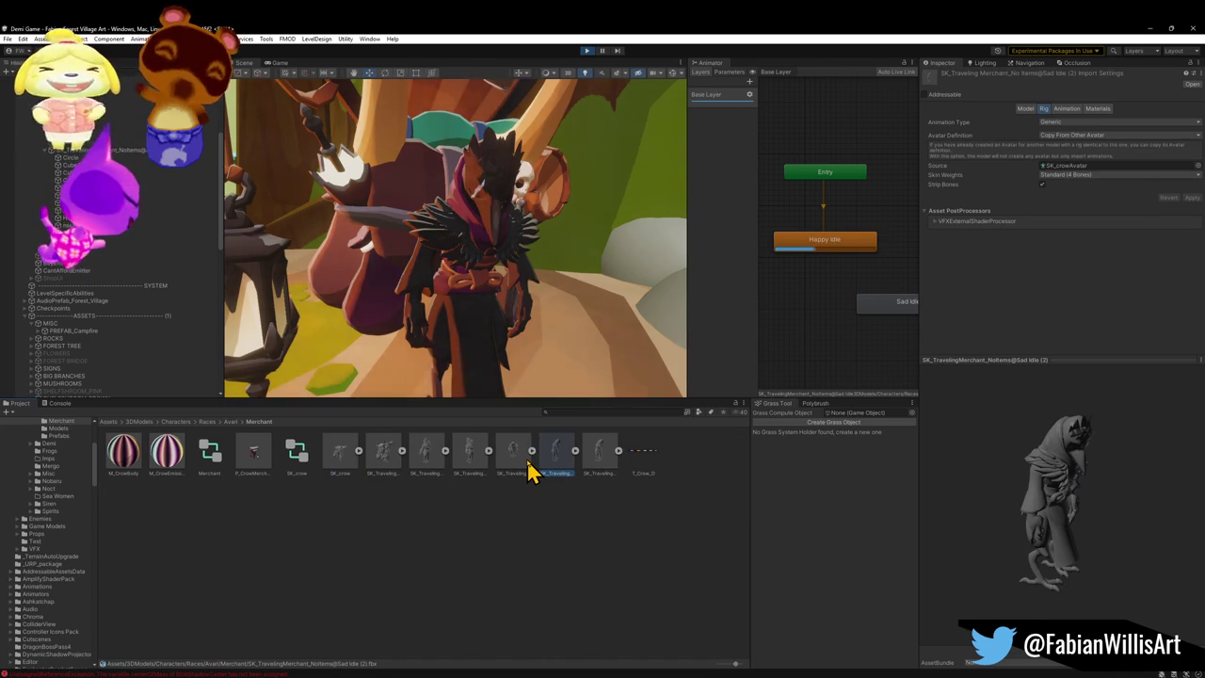
pyautogui.click(525, 461)
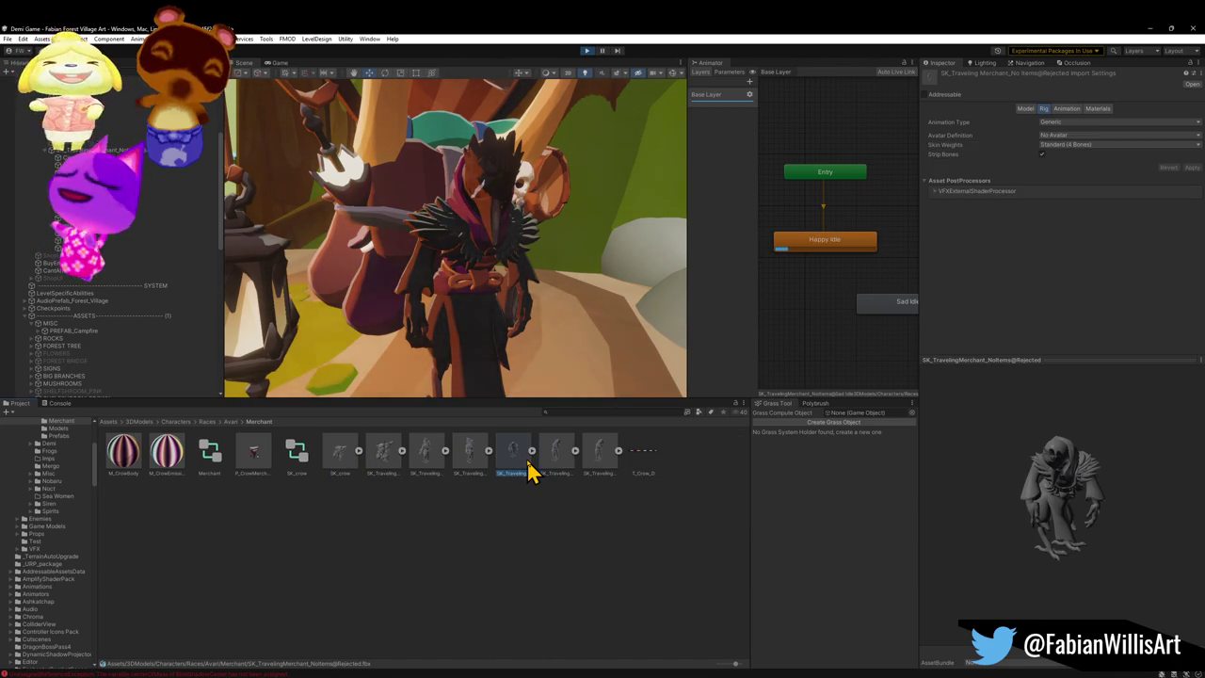
pyautogui.click(428, 461)
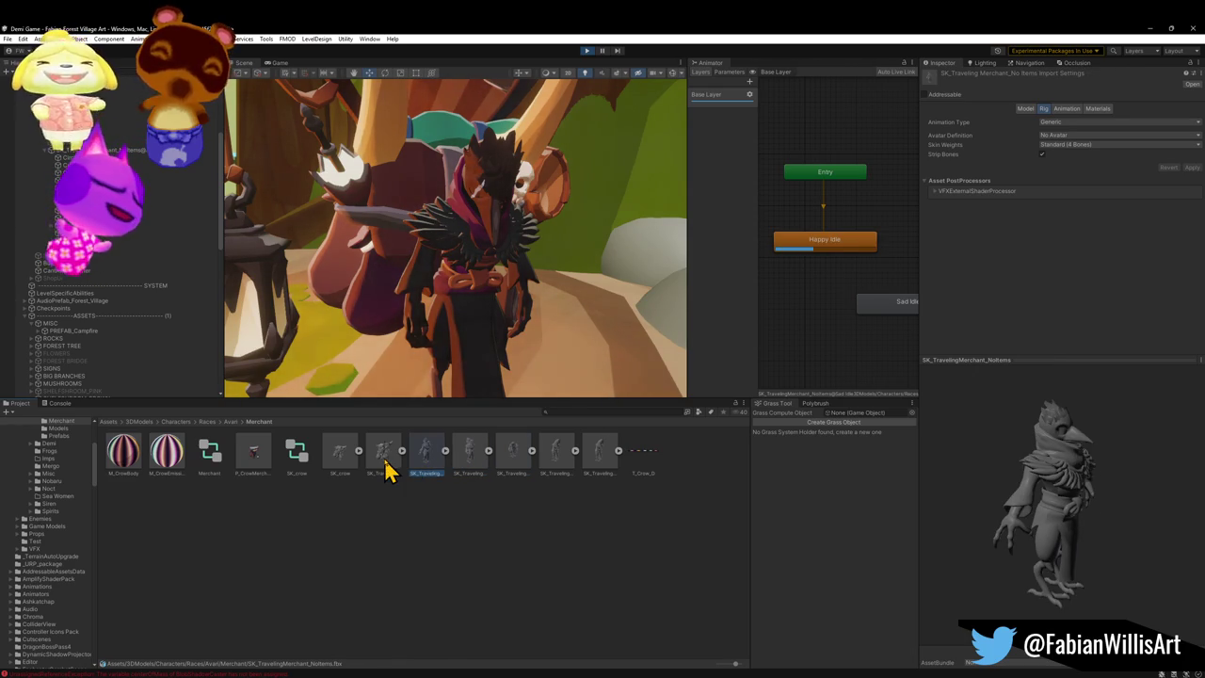
pyautogui.click(385, 459)
pyautogui.click(332, 460)
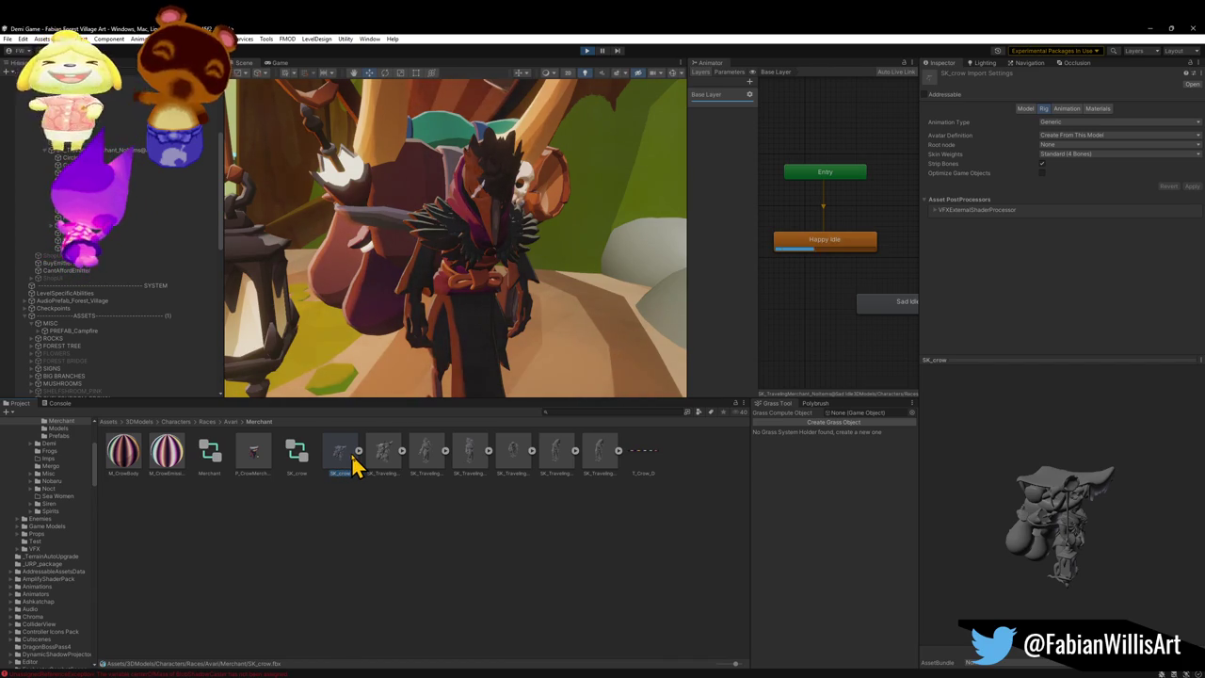
# Step: Place a P_CrowMerchant instance beside the stall and inspect its DemiDialogue and ShopPrefab objects
pyautogui.moveTo(459, 369)
pyautogui.mouseDown()
pyautogui.moveTo(538, 395)
pyautogui.moveTo(524, 398)
pyautogui.mouseUp()
pyautogui.moveTo(635, 320)
pyautogui.mouseDown()
pyautogui.moveTo(611, 310)
pyautogui.moveTo(492, 380)
pyautogui.moveTo(391, 309)
pyautogui.moveTo(226, 318)
pyautogui.moveTo(511, 323)
pyautogui.moveTo(647, 350)
pyautogui.mouseUp()
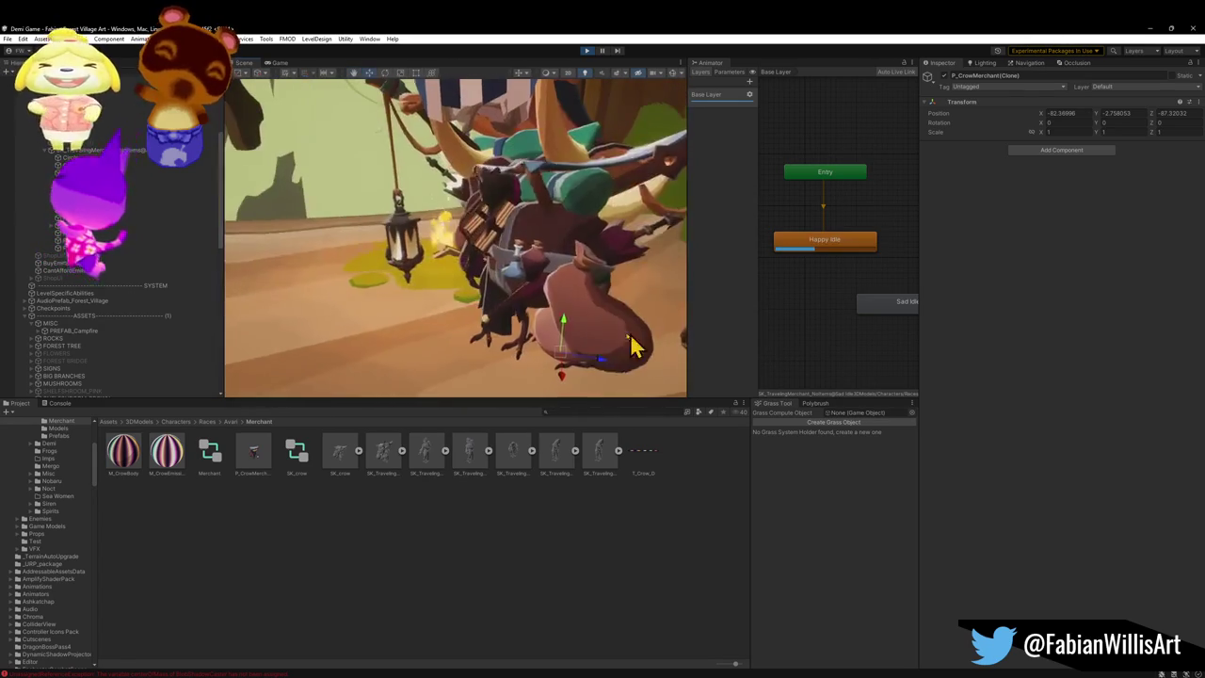
pyautogui.click(505, 209)
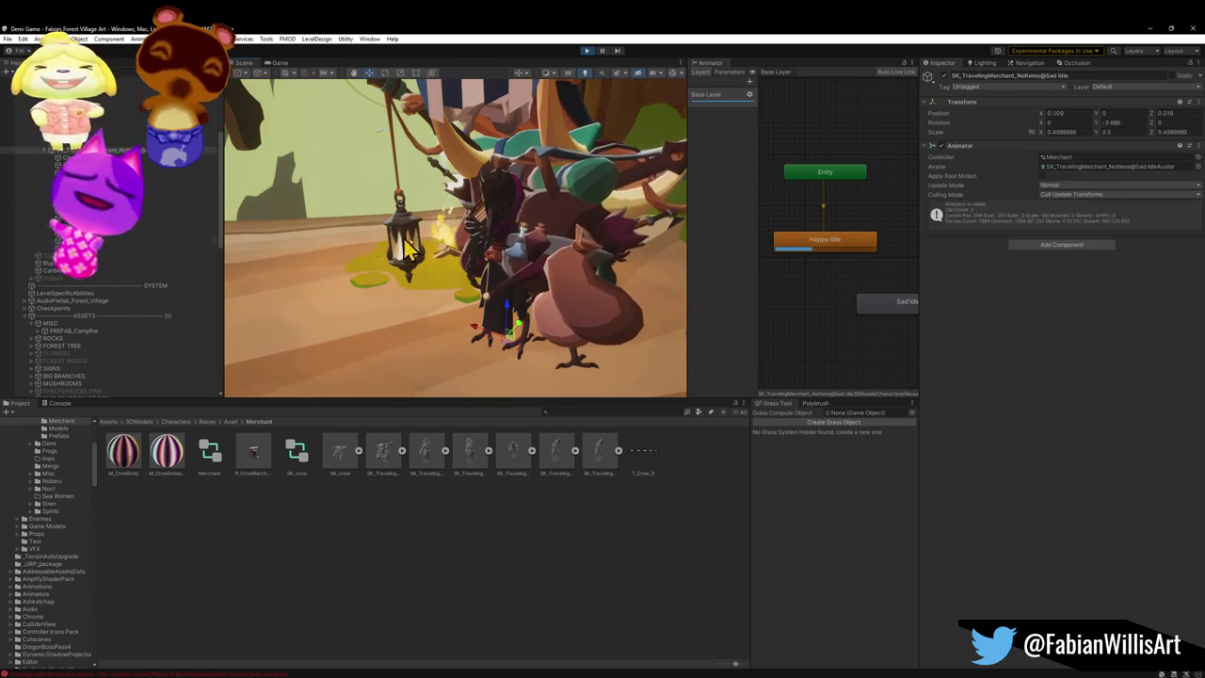
pyautogui.click(165, 257)
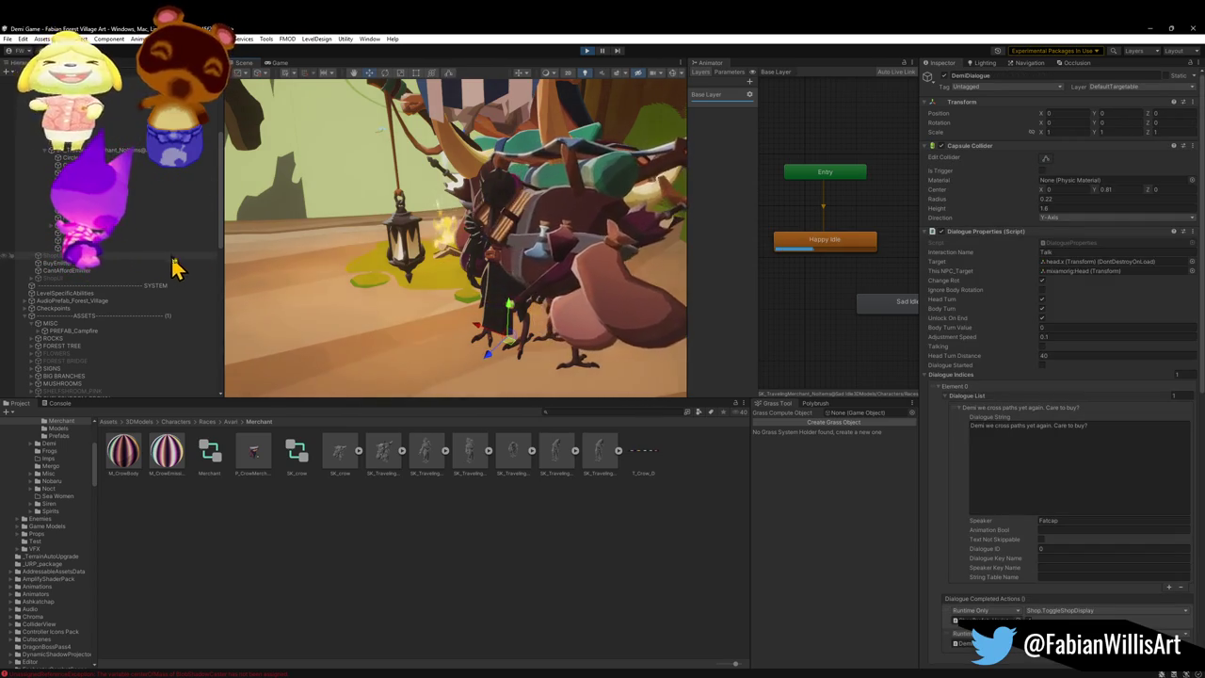
pyautogui.scroll(5, 189, 294)
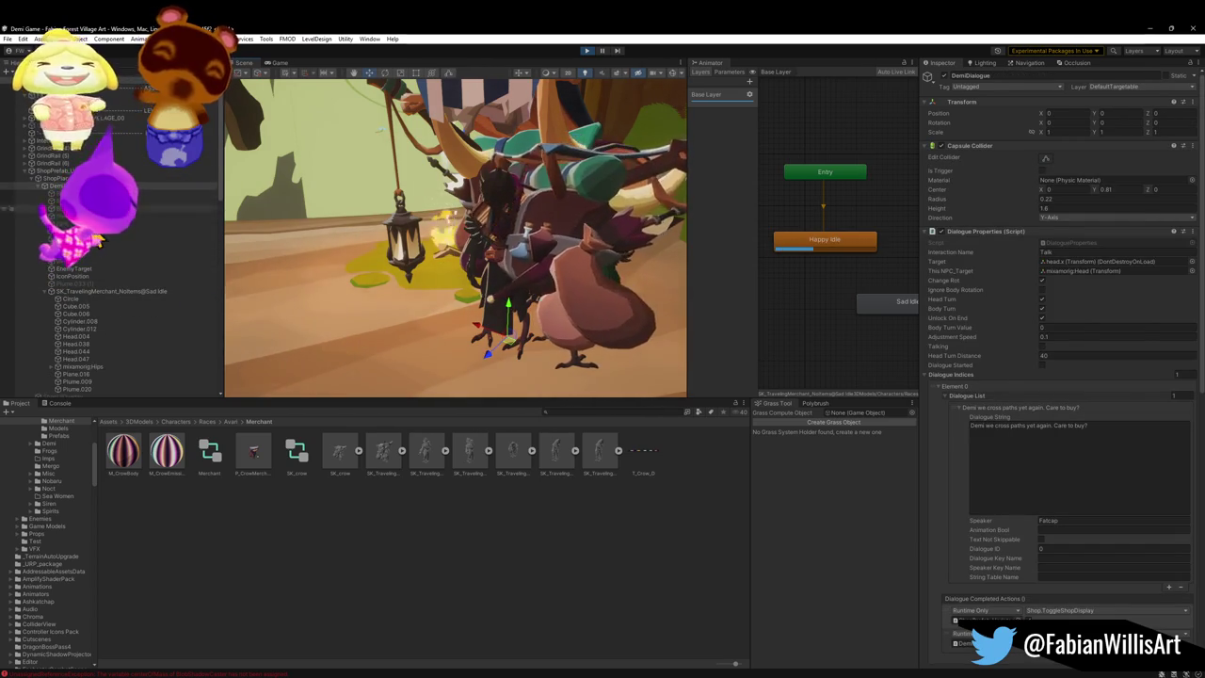
pyautogui.click(52, 171)
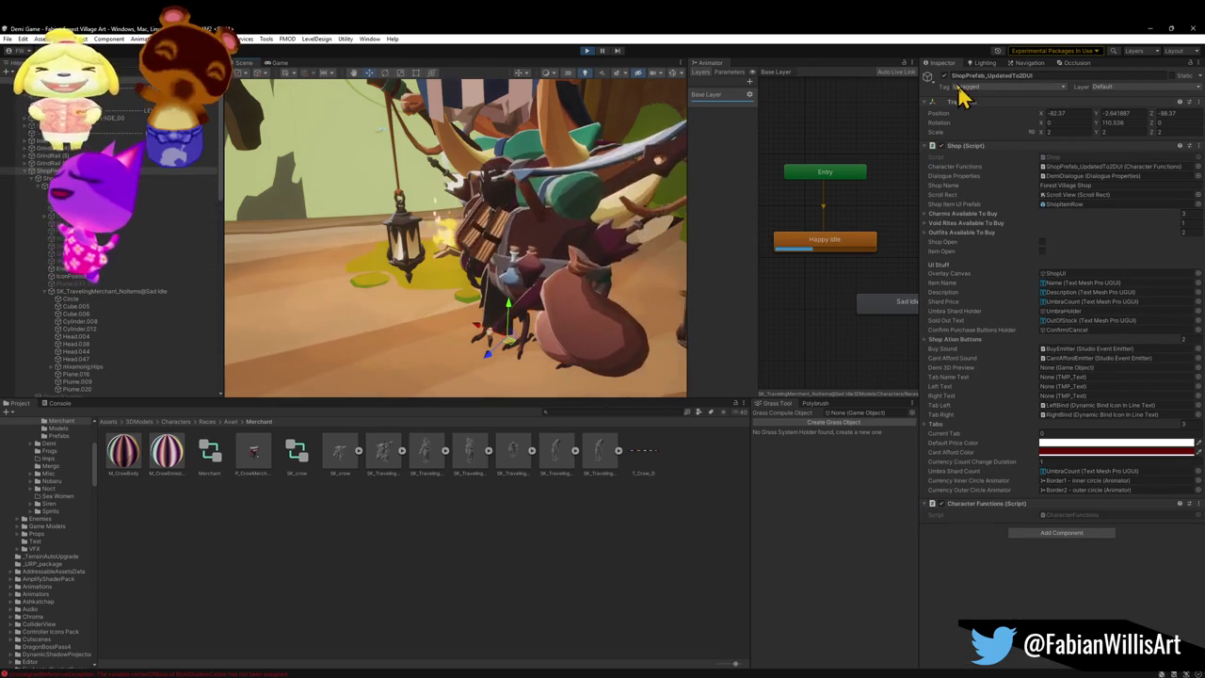
# Step: Frame the crow and select SK_crow to display its Animator state graph
pyautogui.click(577, 285)
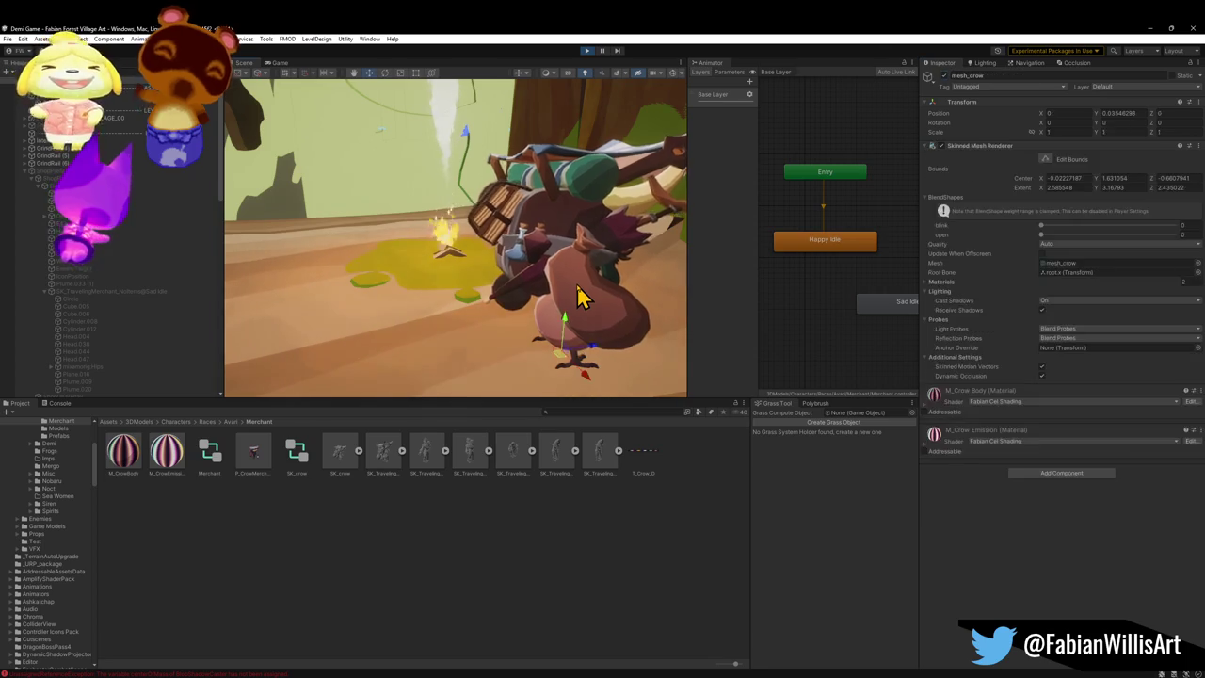
pyautogui.press('f')
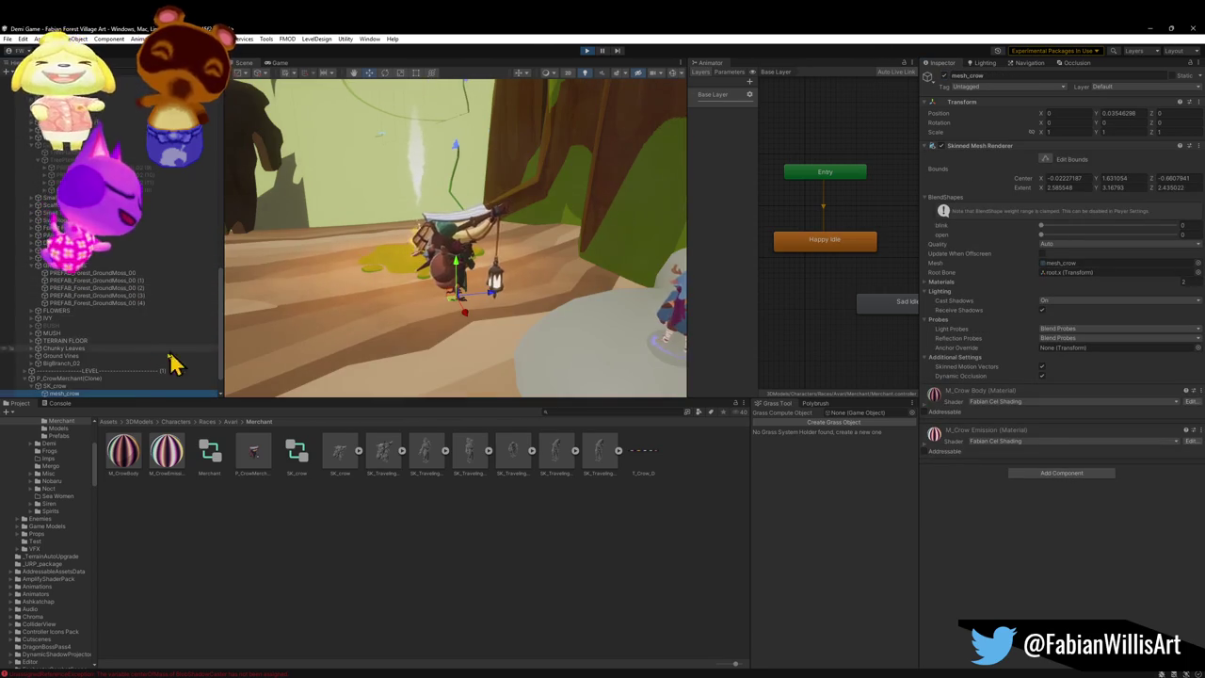
pyautogui.click(108, 378)
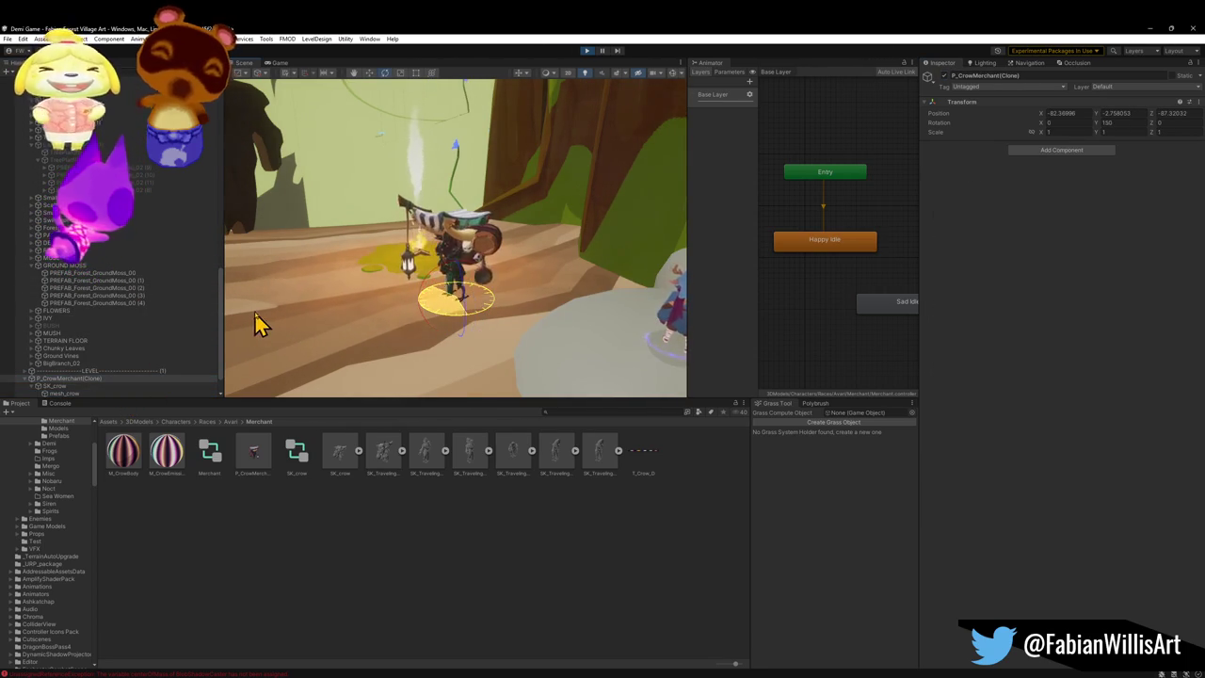
pyautogui.moveTo(489, 275)
pyautogui.mouseDown()
pyautogui.moveTo(431, 304)
pyautogui.moveTo(490, 304)
pyautogui.moveTo(480, 293)
pyautogui.moveTo(497, 276)
pyautogui.mouseUp()
pyautogui.click(62, 392)
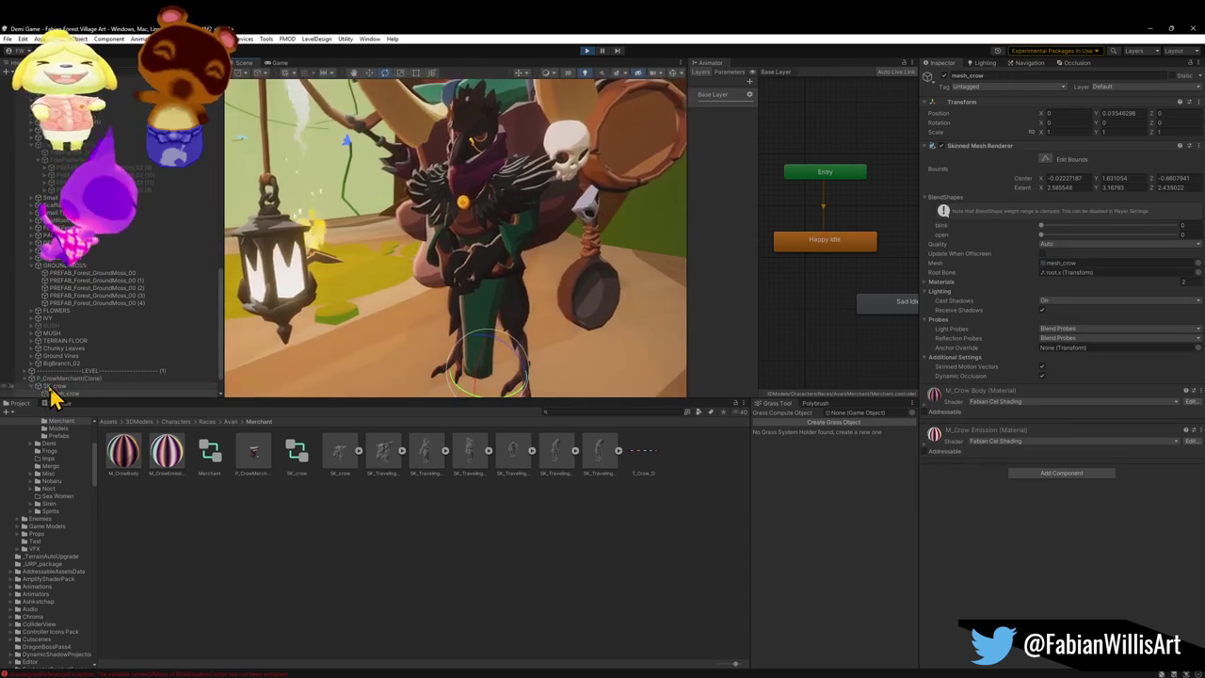
pyautogui.click(52, 385)
pyautogui.scroll(-2, 48, 386)
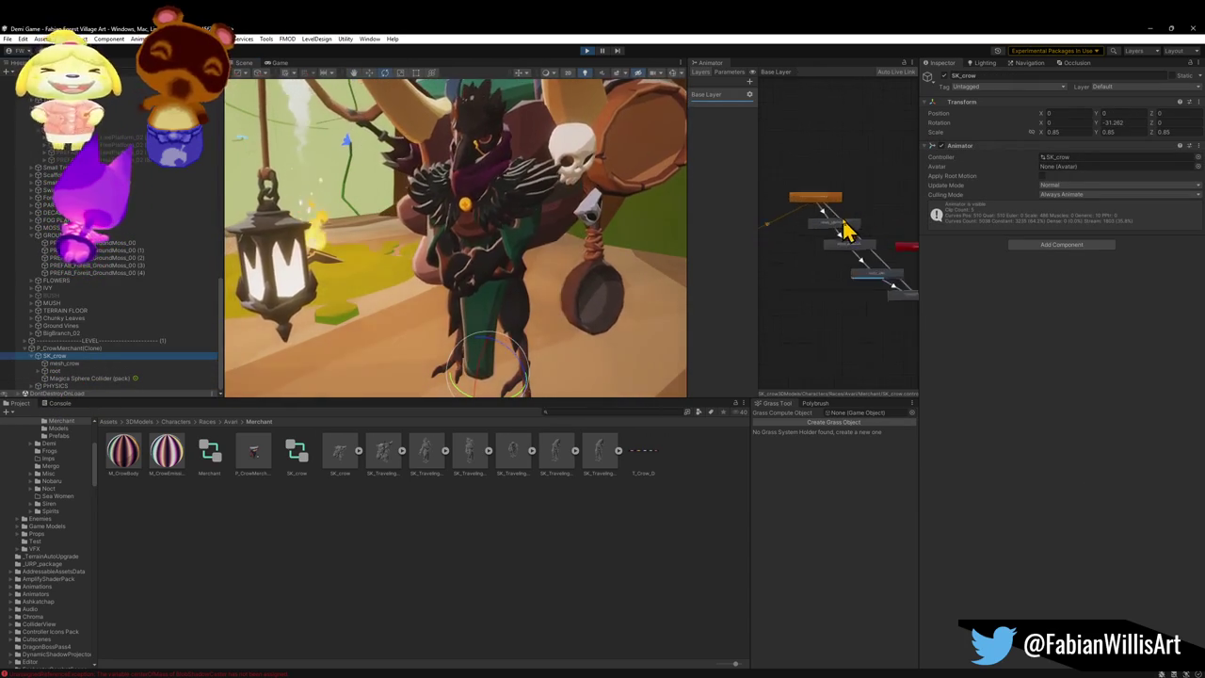
# Step: Inspect the idleSway to idleToOut transition in the crow's Animator graph
pyautogui.scroll(5, 848, 235)
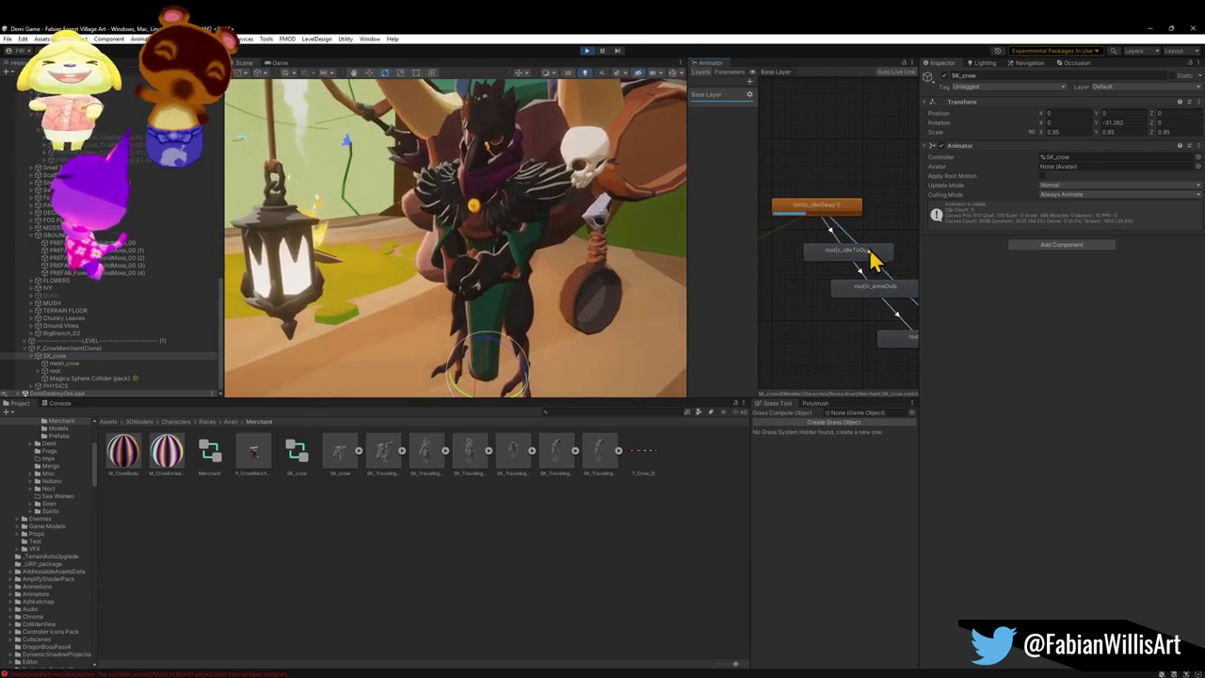
pyautogui.click(833, 241)
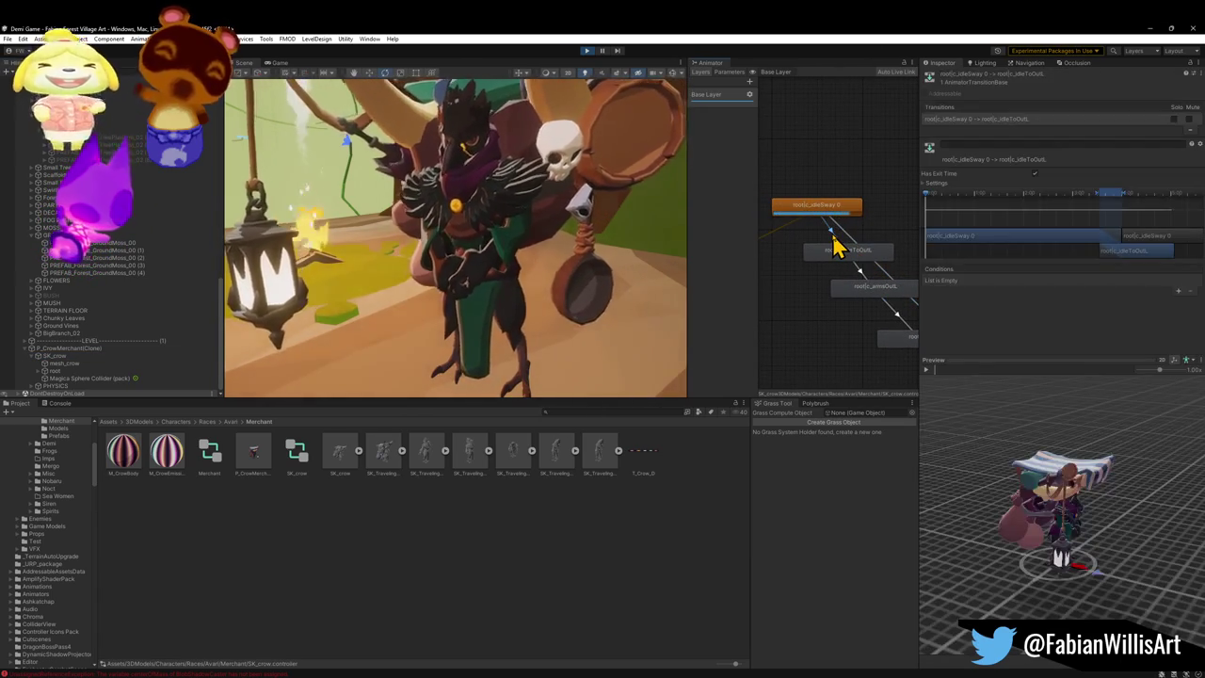
pyautogui.click(843, 237)
pyautogui.moveTo(489, 273); pyautogui.dragTo(458, 277)
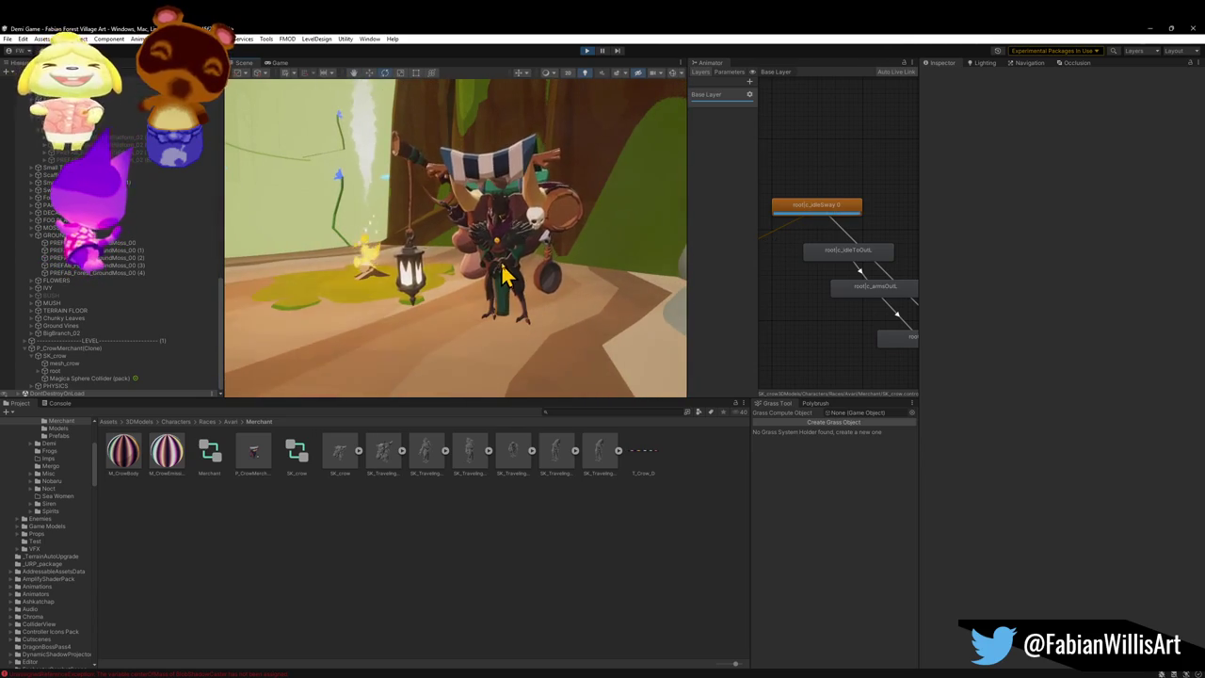
# Step: Rotate P_CrowMerchant(Clone) to about 131.5 degrees on Y and view the Game tab
pyautogui.click(499, 267)
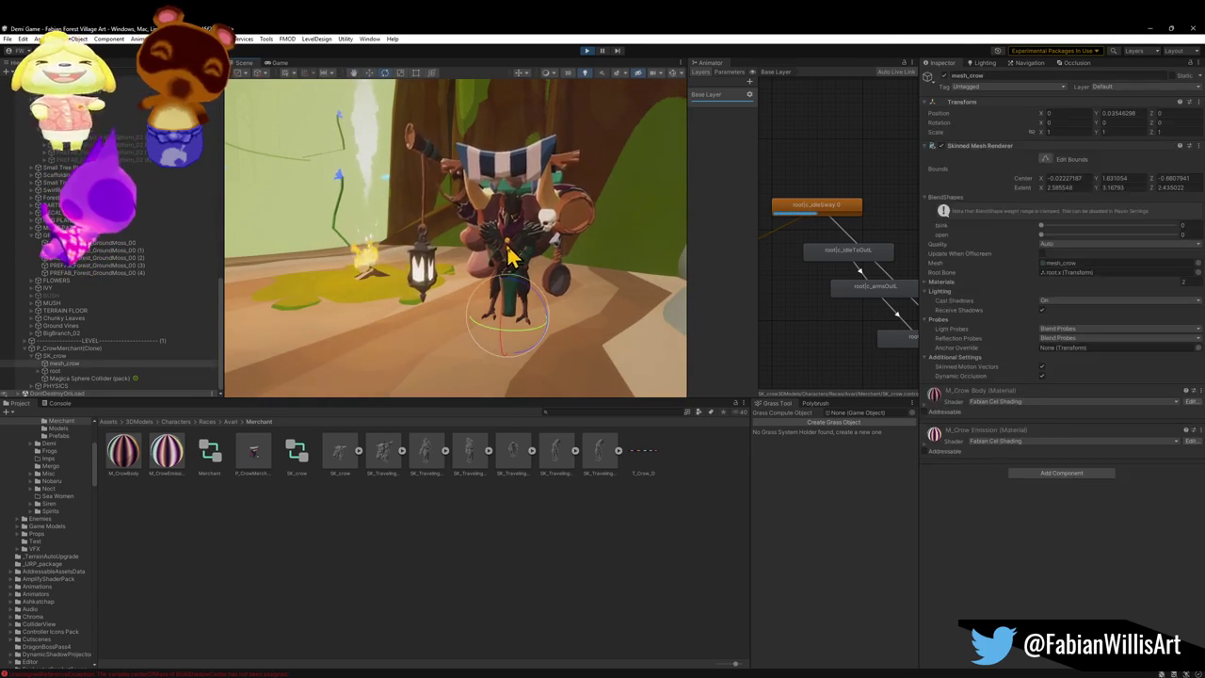
pyautogui.click(498, 268)
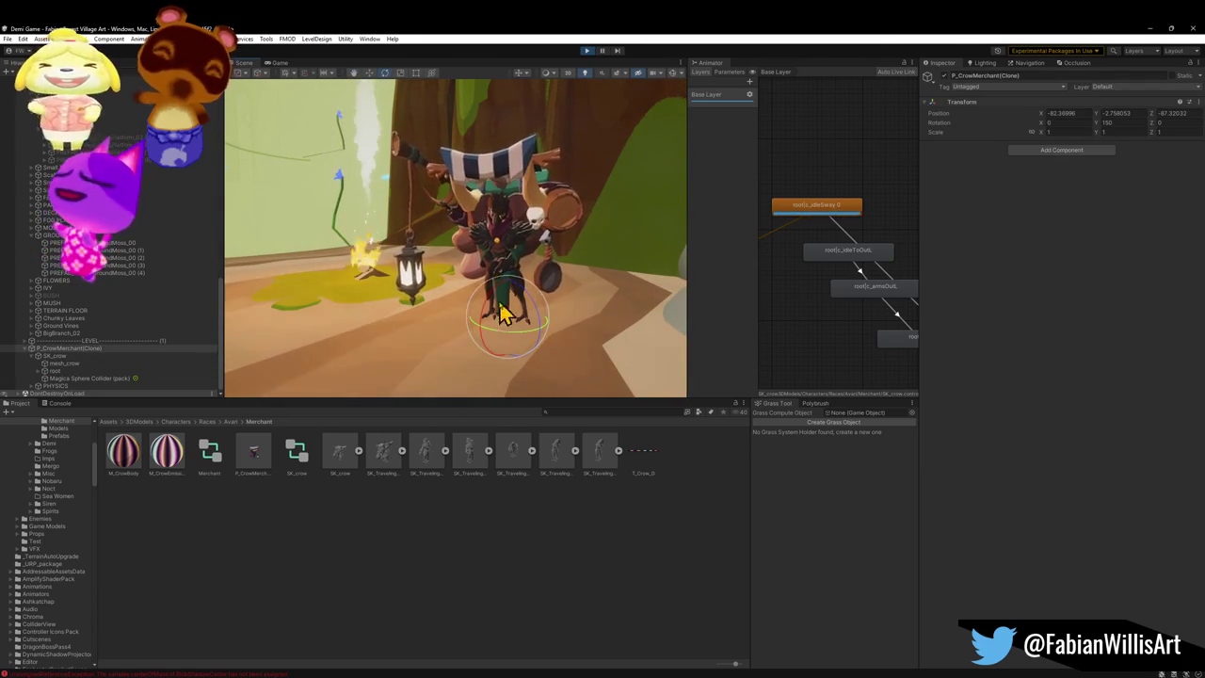
pyautogui.moveTo(516, 341); pyautogui.dragTo(538, 336)
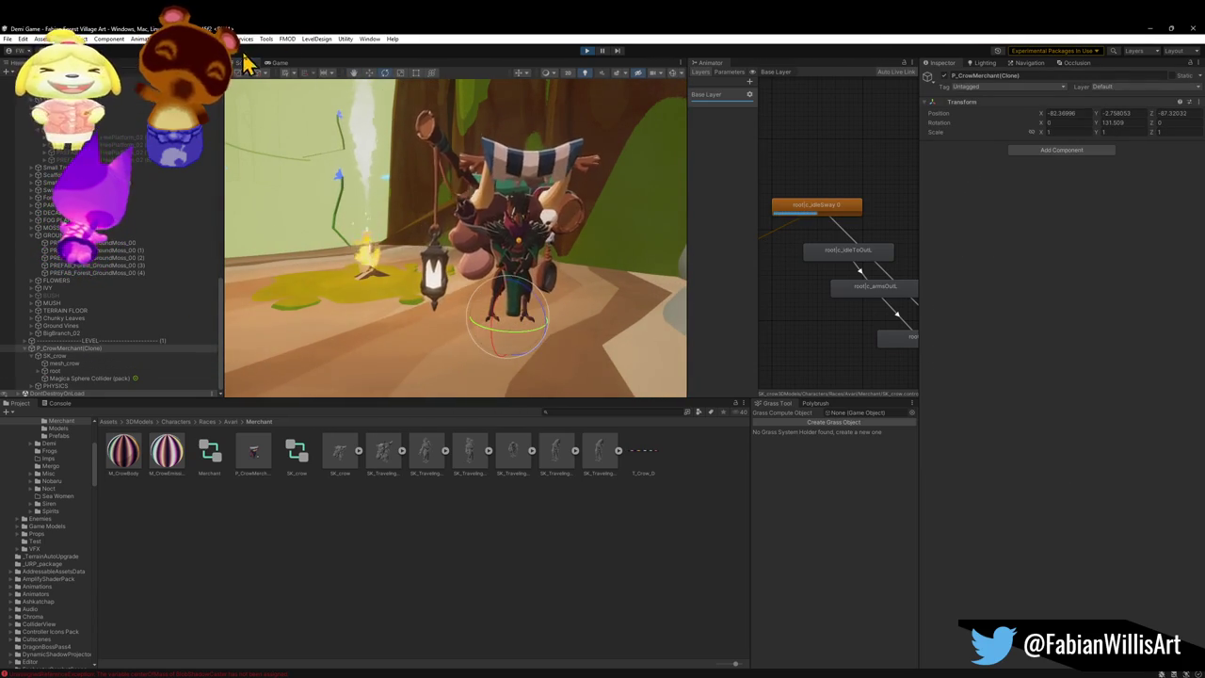
pyautogui.click(277, 64)
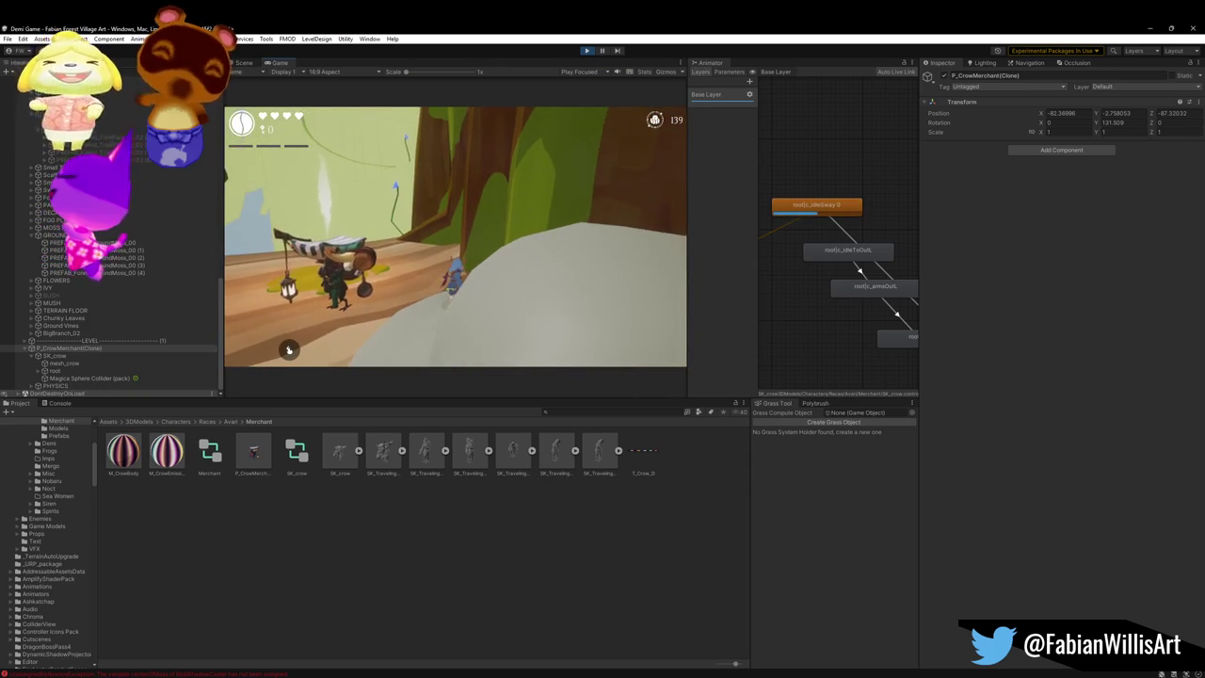
# Step: Play fullscreen with F11, walk up to the crow merchant, then pause with Esc
pyautogui.press('F11')
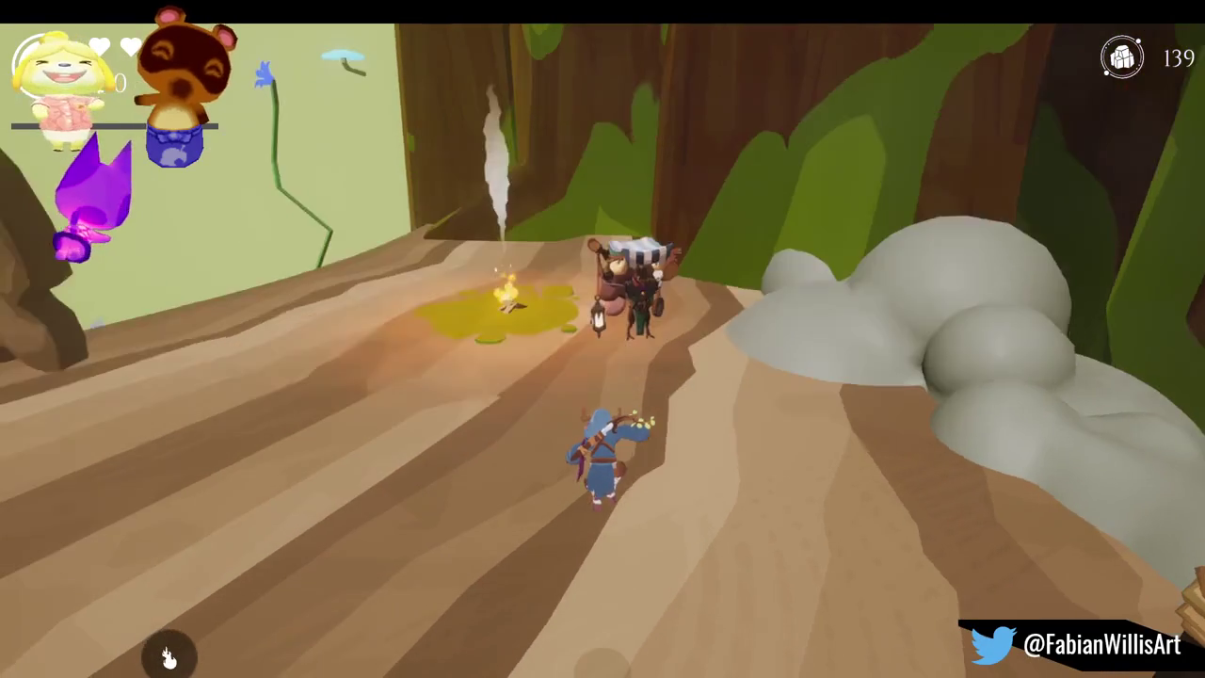
pyautogui.press('Escape')
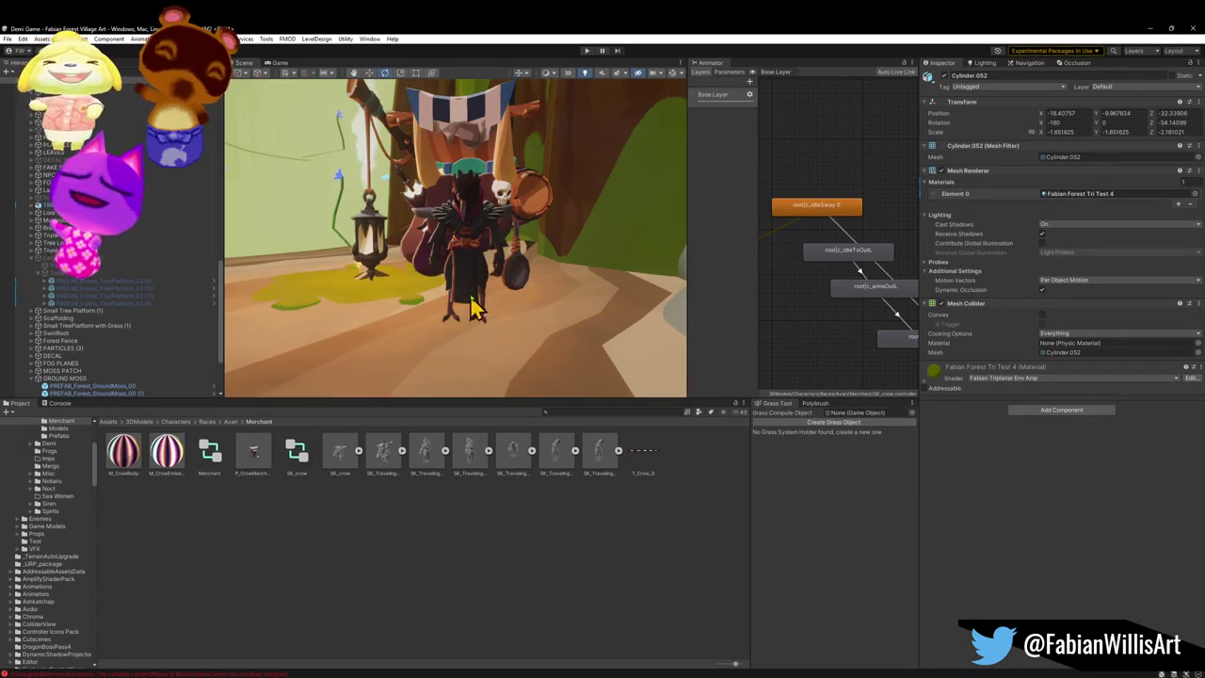
# Step: Frame the old merchant stall and delete it from the scene
pyautogui.click(487, 250)
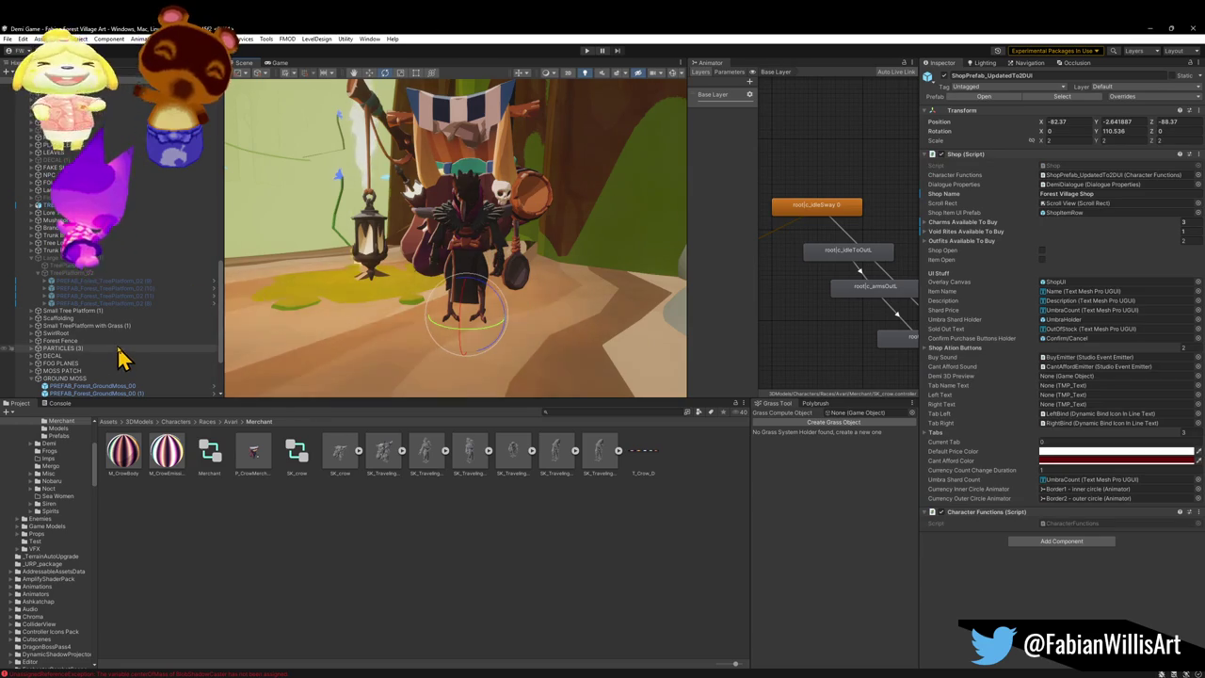
pyautogui.press('f')
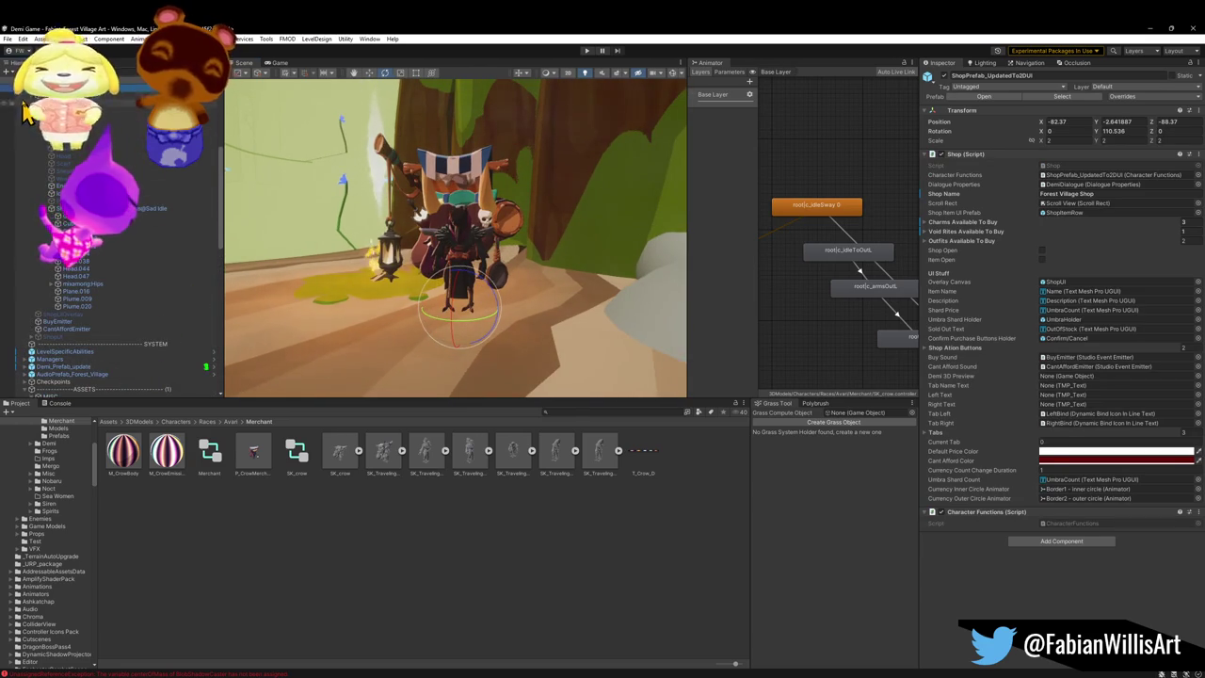
pyautogui.click(26, 100)
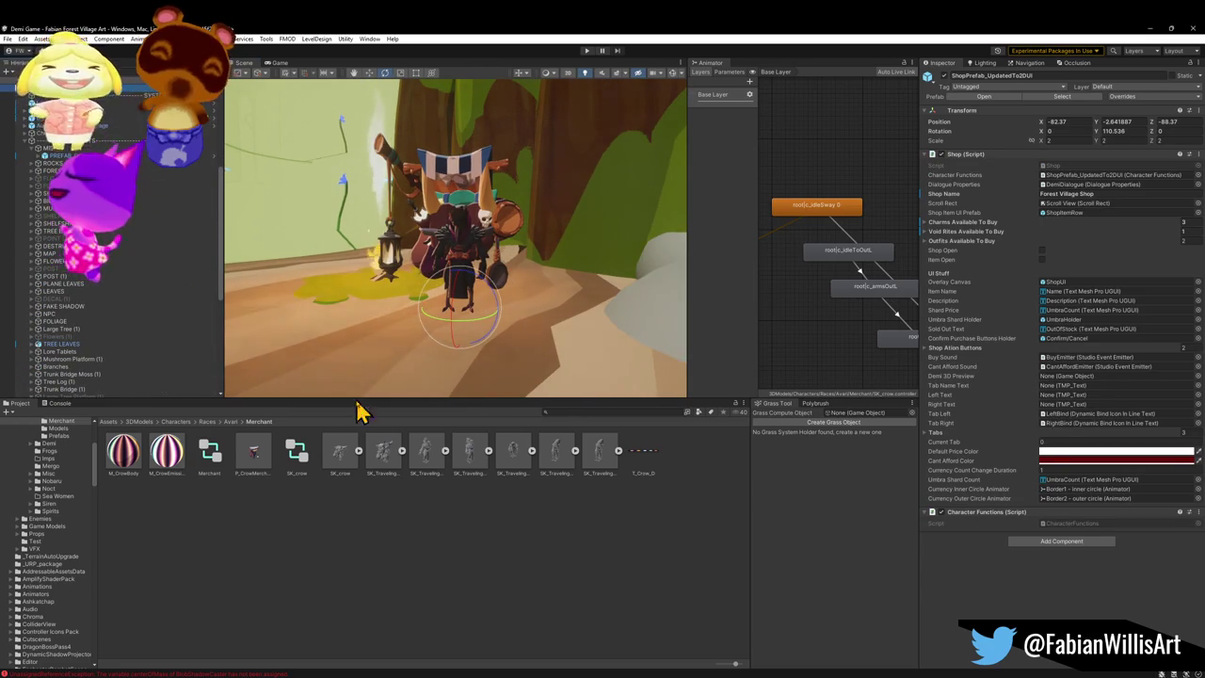
pyautogui.press('Delete')
# Step: Place a fresh merchant prefab by the lantern, rotated about 185.3 degrees on Y
pyautogui.moveTo(383, 357)
pyautogui.mouseDown()
pyautogui.moveTo(474, 315)
pyautogui.moveTo(474, 328)
pyautogui.moveTo(301, 352)
pyautogui.moveTo(481, 308)
pyautogui.mouseUp()
pyautogui.press('w')
pyautogui.click(665, 336)
pyautogui.moveTo(665, 336)
pyautogui.mouseDown()
pyautogui.moveTo(611, 279)
pyautogui.moveTo(542, 274)
pyautogui.mouseUp()
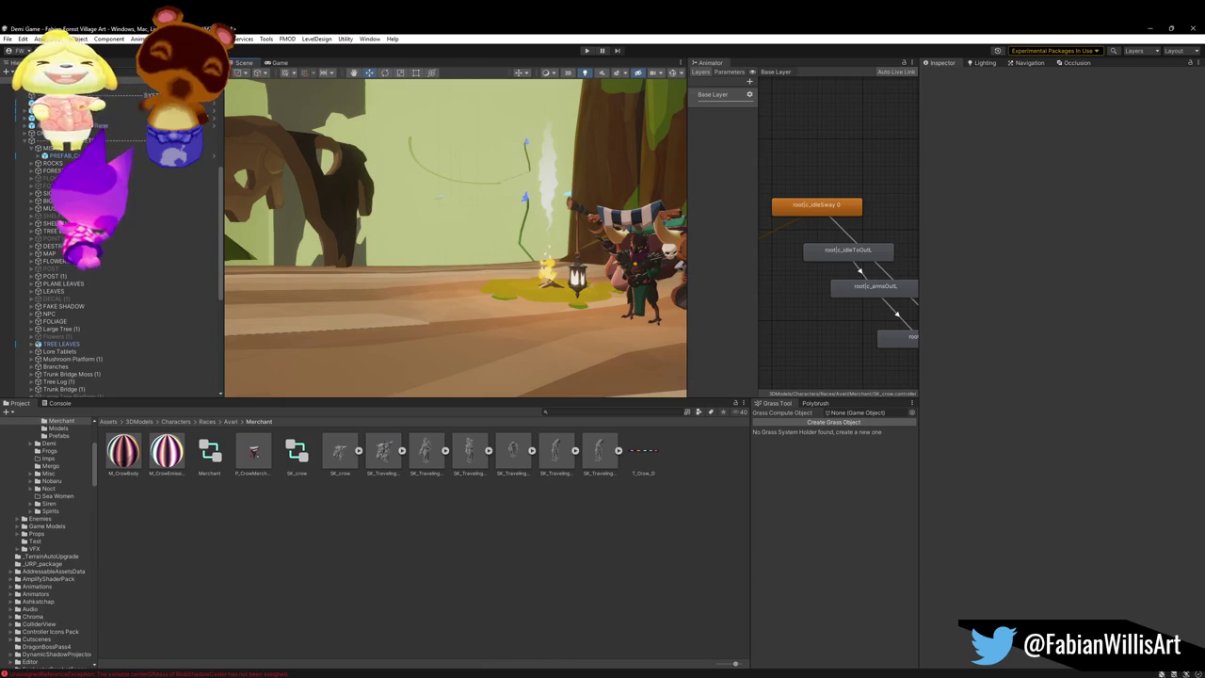
pyautogui.moveTo(538, 670)
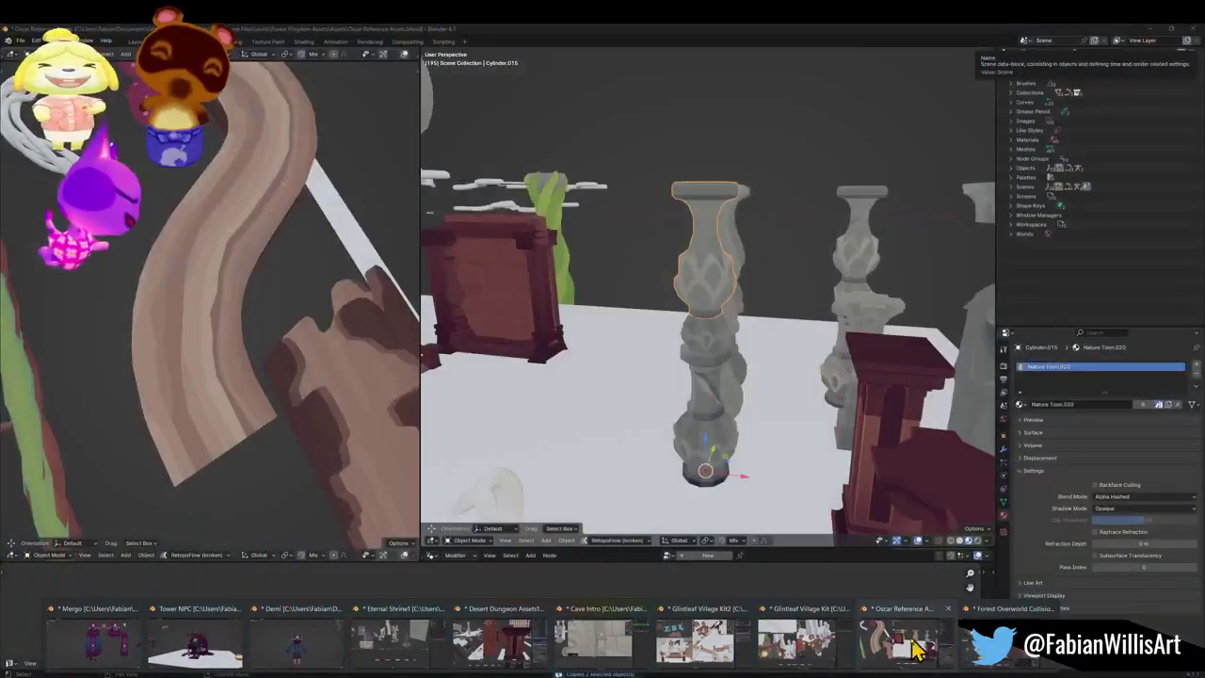
# Step: In Glintleaf Village Kit2.blend, hide the FAB BLOCKOUT and BLOCKMESH collections
pyautogui.moveTo(819, 648)
pyautogui.click(767, 647)
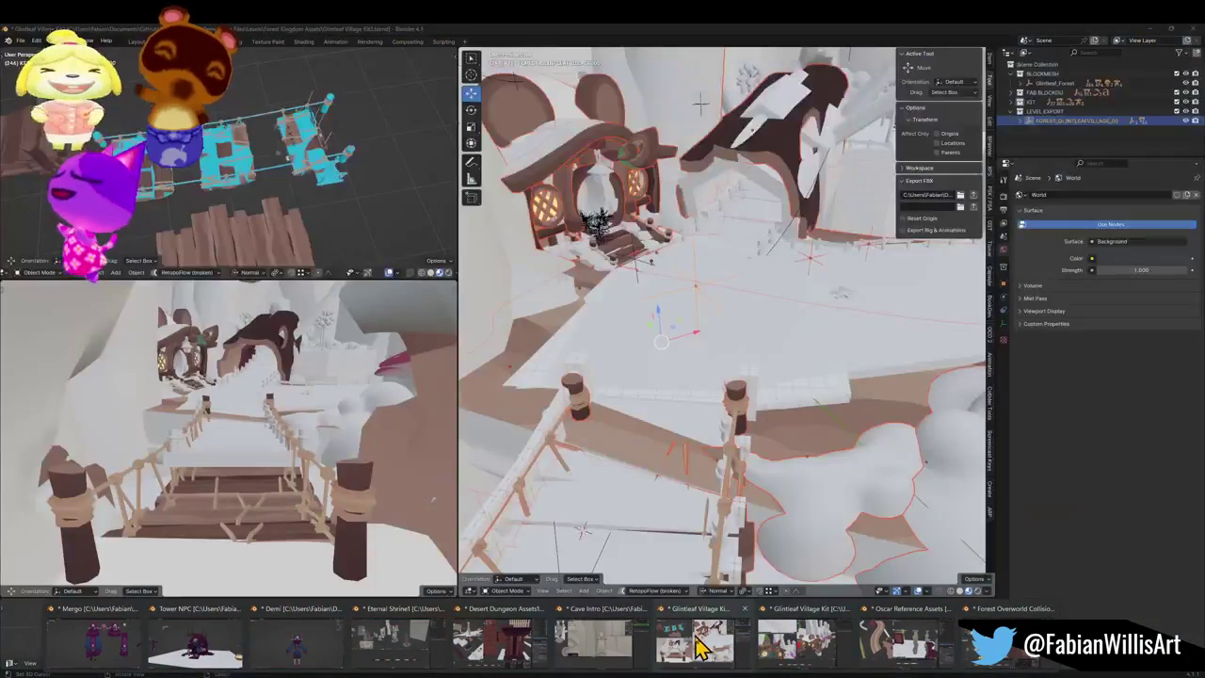
pyautogui.click(1185, 121)
pyautogui.click(1184, 120)
pyautogui.click(1177, 101)
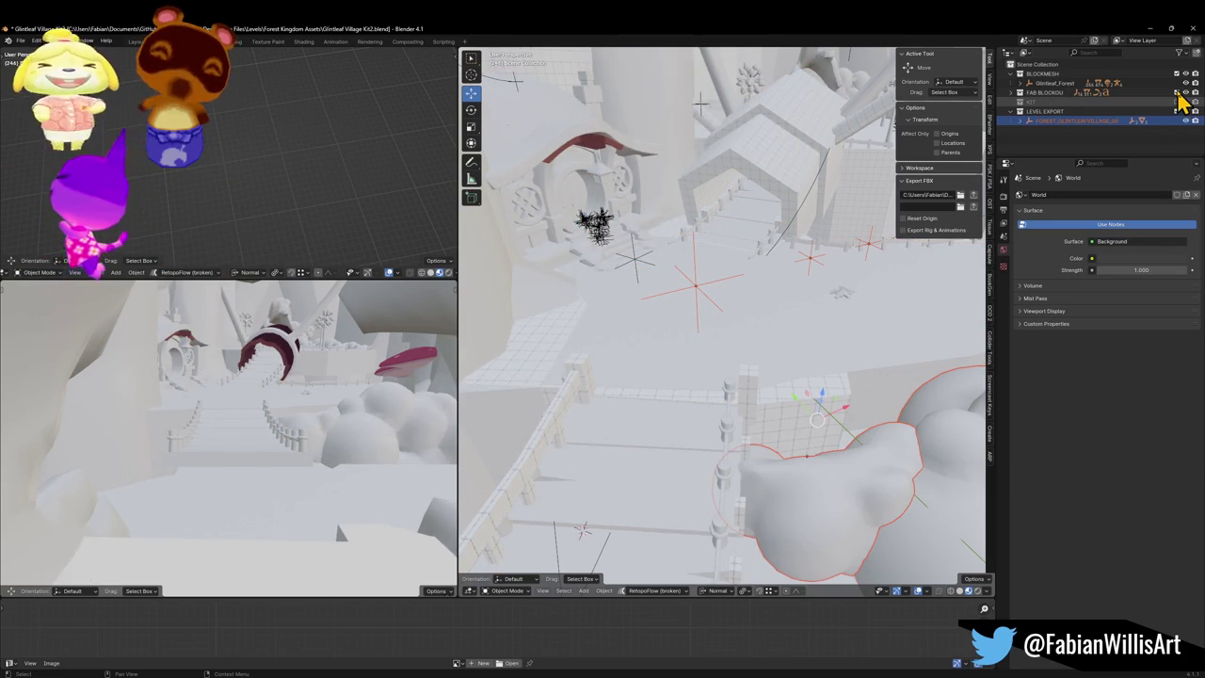
pyautogui.click(1176, 101)
pyautogui.click(1176, 92)
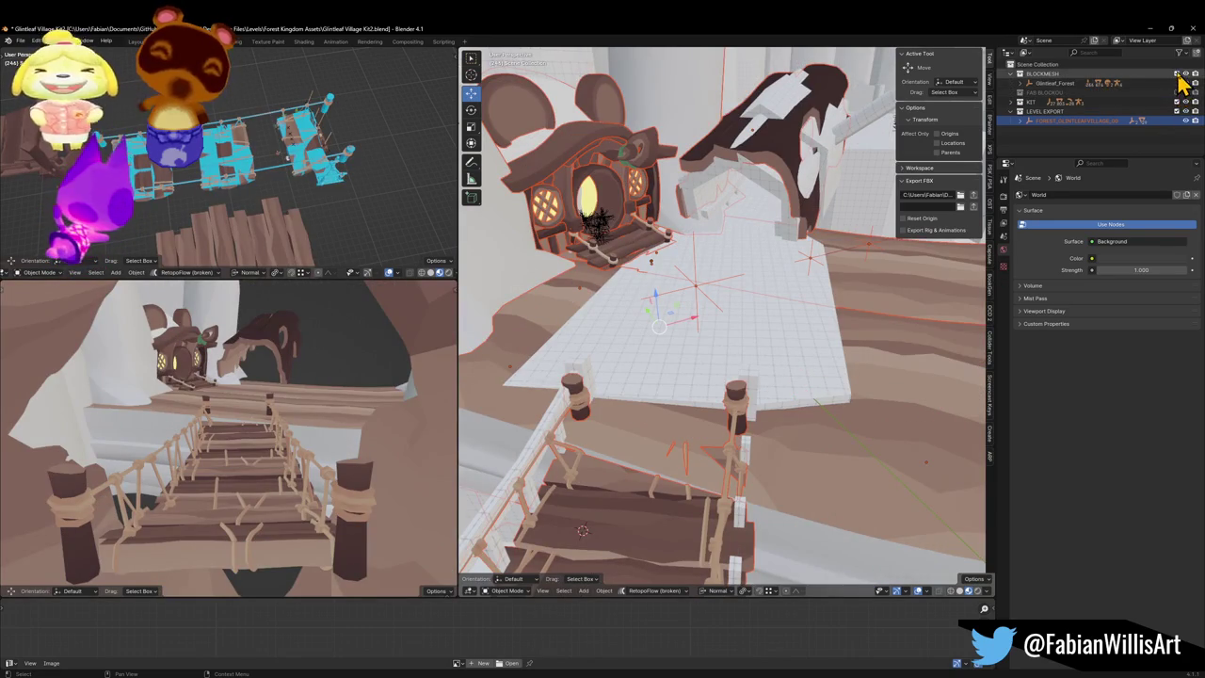
pyautogui.click(1177, 74)
# Step: Apply rotation and scale to the log ground mesh
pyautogui.click(740, 357)
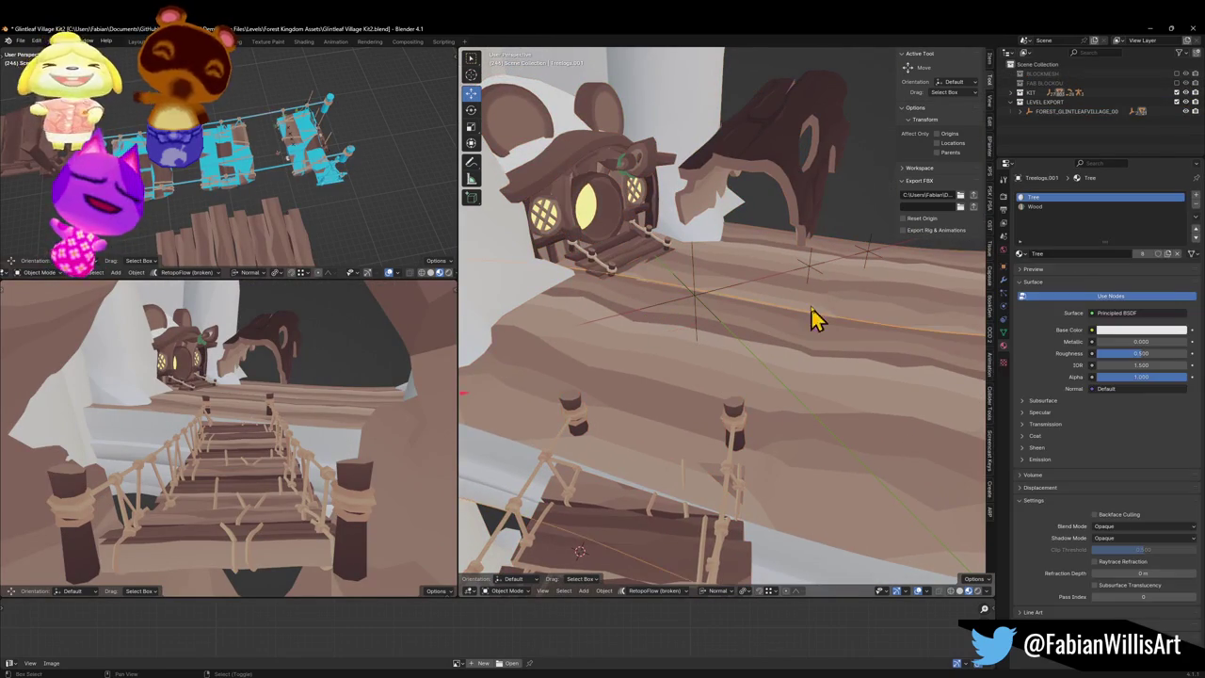
pyautogui.hotkey('ctrl', 'a')
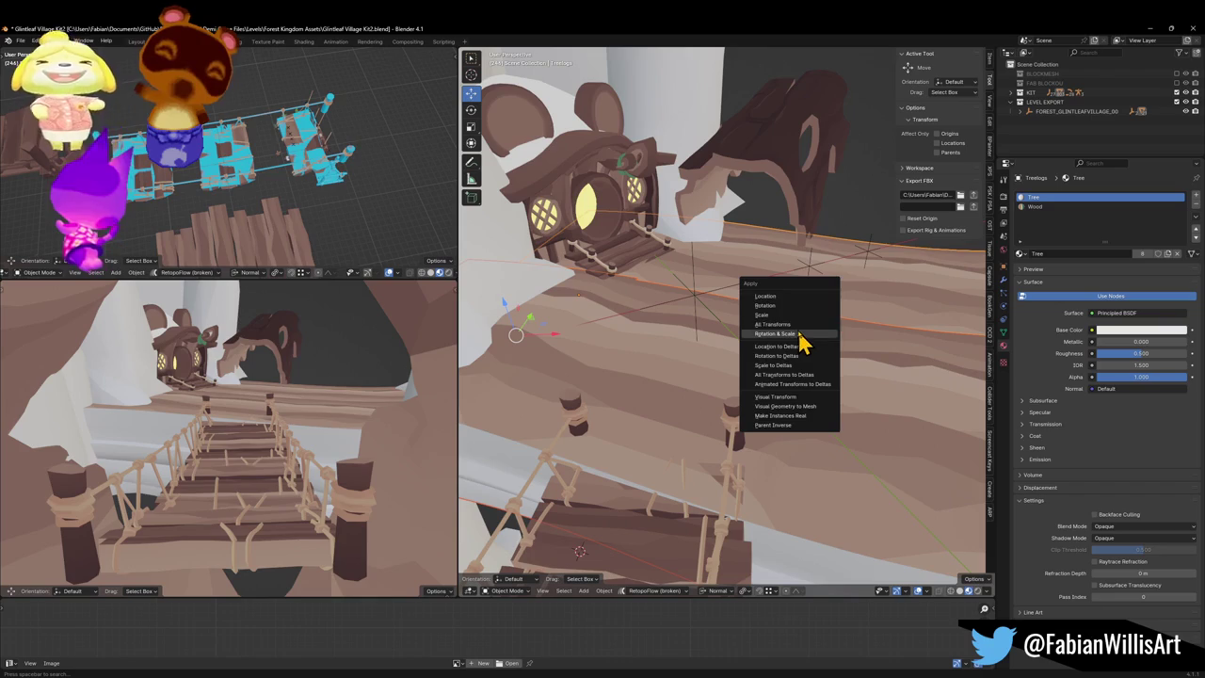
pyautogui.click(790, 335)
pyautogui.moveTo(764, 358)
pyautogui.mouseDown()
pyautogui.moveTo(738, 320)
pyautogui.moveTo(772, 310)
pyautogui.moveTo(744, 366)
pyautogui.moveTo(731, 328)
pyautogui.moveTo(761, 400)
pyautogui.mouseUp()
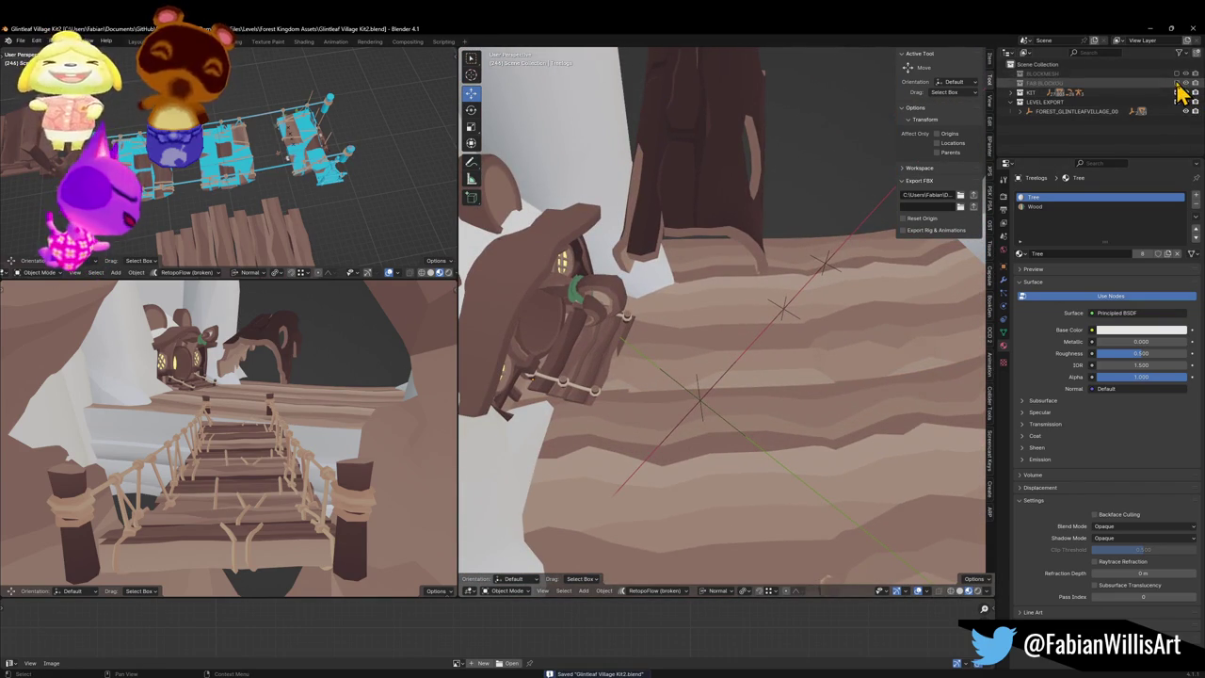
# Step: Show the FAB BLOCKOUT meshes again and view the arch roof up close
pyautogui.click(1178, 83)
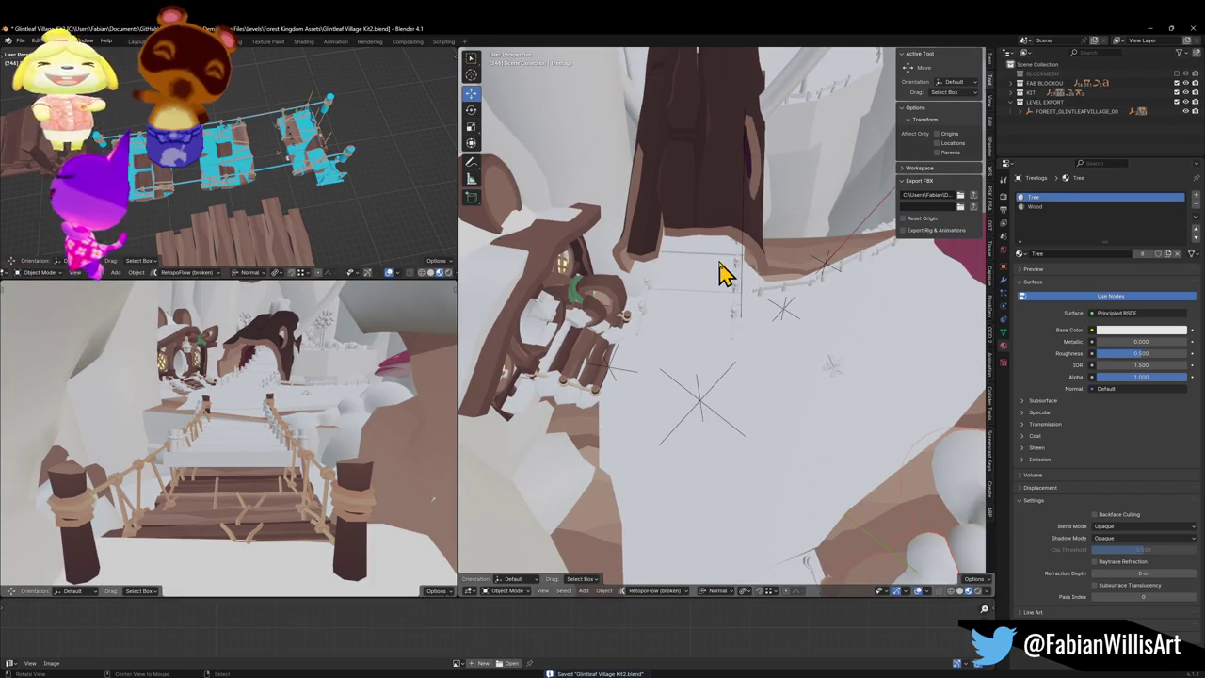
pyautogui.scroll(10, 734, 283)
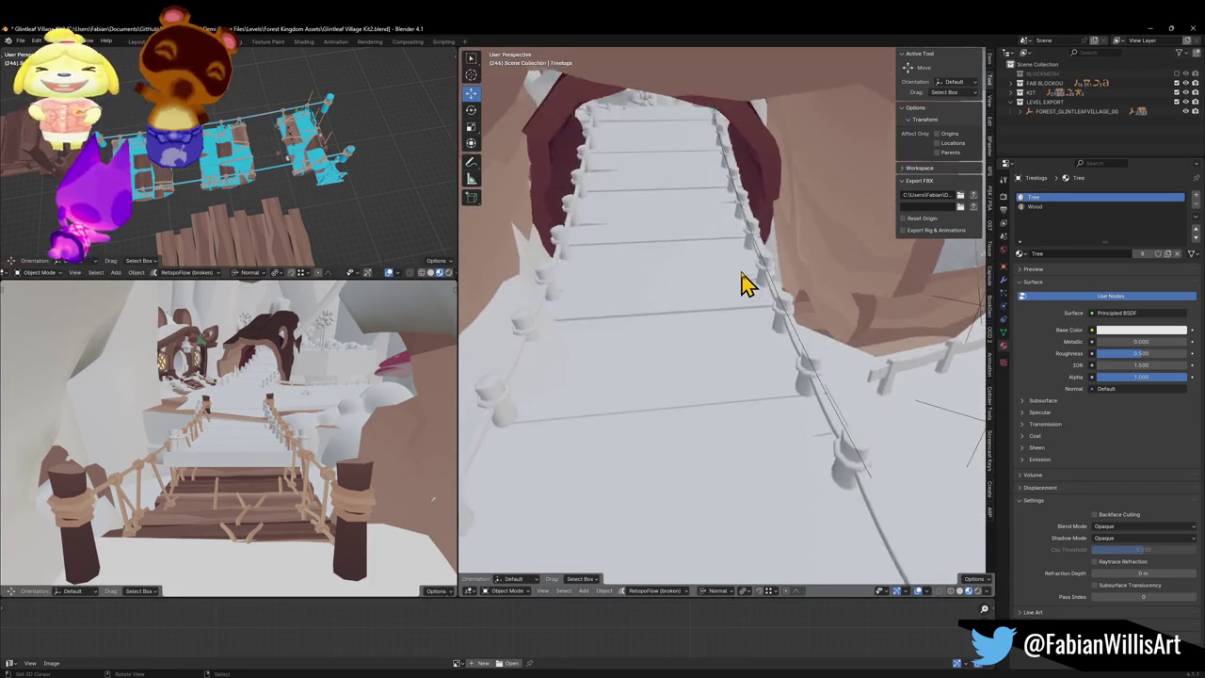
pyautogui.scroll(-10, 744, 287)
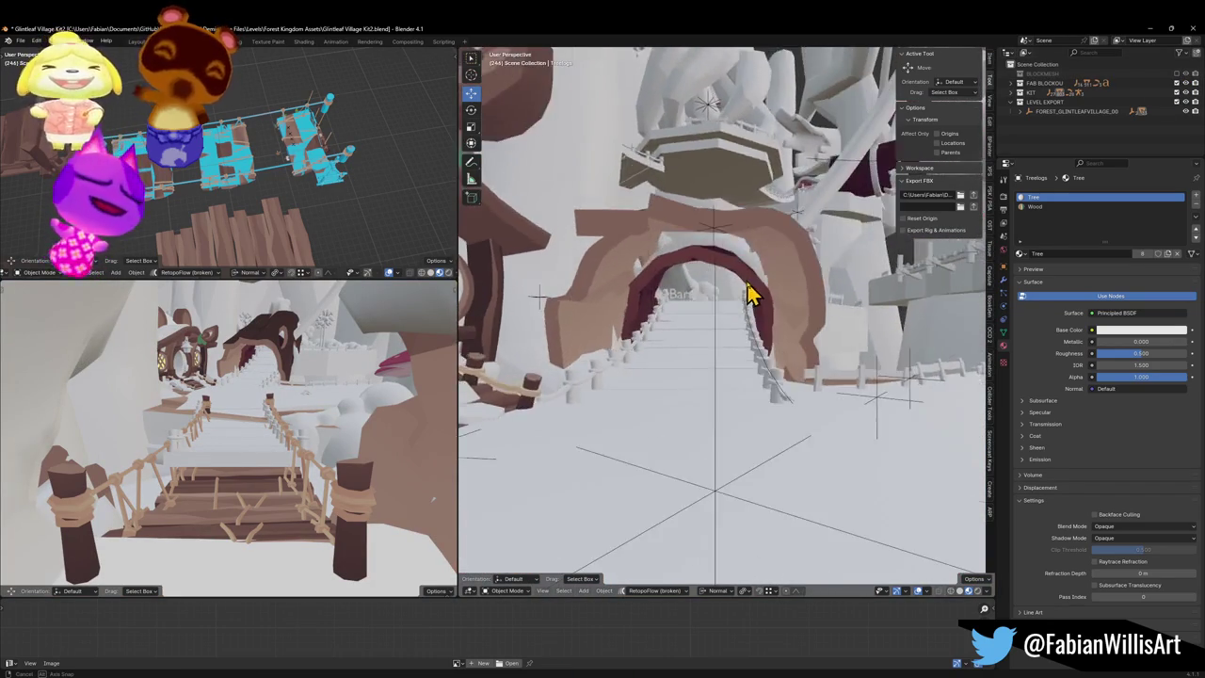
pyautogui.scroll(5, 748, 295)
pyautogui.moveTo(745, 304)
pyautogui.mouseDown()
pyautogui.moveTo(678, 299)
pyautogui.moveTo(653, 312)
pyautogui.moveTo(739, 318)
pyautogui.mouseUp()
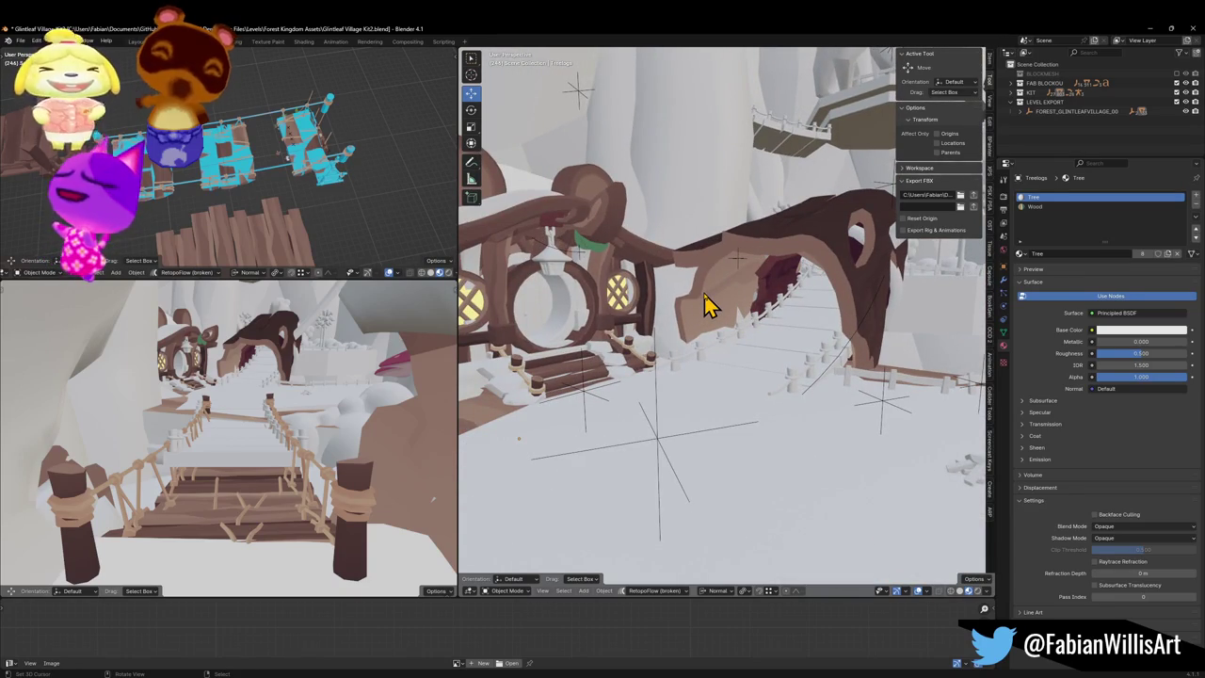
# Step: Select Cylinder.134 and inspect part of its arch-roof mesh in Edit Mode
pyautogui.moveTo(795, 318)
pyautogui.mouseDown()
pyautogui.moveTo(748, 385)
pyautogui.moveTo(719, 342)
pyautogui.moveTo(618, 368)
pyautogui.moveTo(815, 266)
pyautogui.mouseUp()
pyautogui.click(816, 266)
pyautogui.press('Tab')
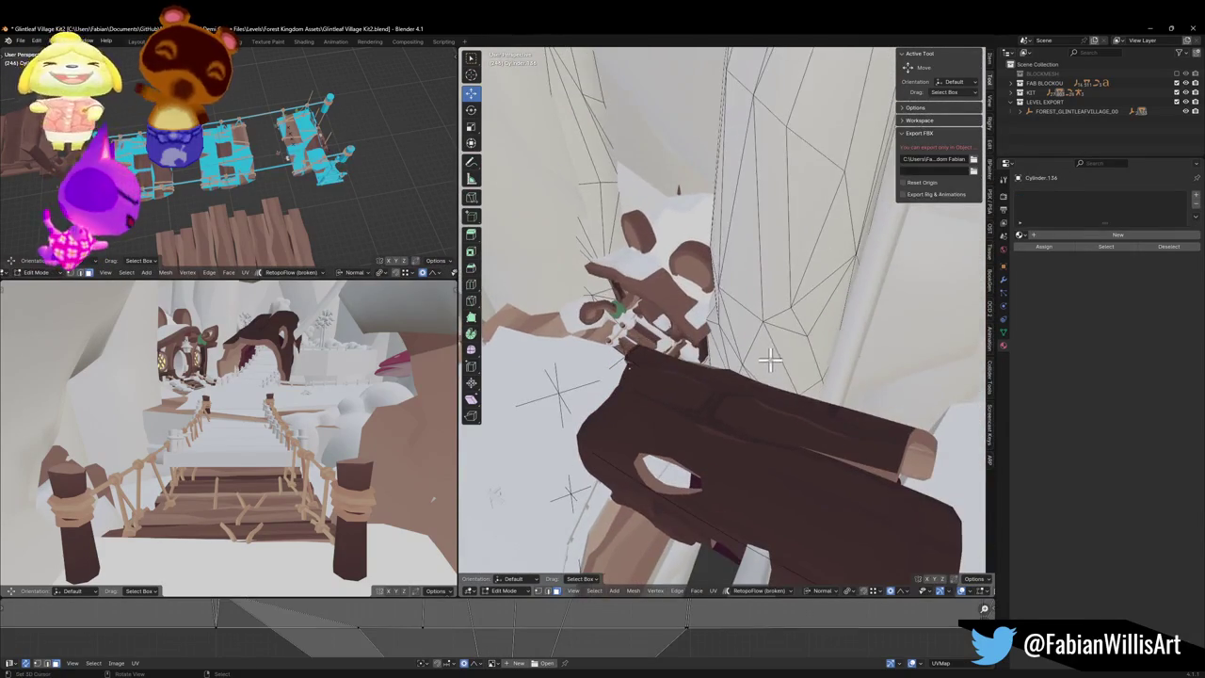
pyautogui.click(779, 328)
pyautogui.rightClick(791, 318)
pyautogui.press('Escape')
pyautogui.moveTo(791, 318)
pyautogui.mouseDown()
pyautogui.moveTo(789, 301)
pyautogui.moveTo(820, 304)
pyautogui.moveTo(752, 293)
pyautogui.moveTo(793, 328)
pyautogui.moveTo(772, 361)
pyautogui.moveTo(743, 348)
pyautogui.moveTo(779, 297)
pyautogui.moveTo(702, 329)
pyautogui.moveTo(758, 301)
pyautogui.moveTo(759, 280)
pyautogui.moveTo(668, 379)
pyautogui.mouseUp()
pyautogui.moveTo(738, 275)
pyautogui.mouseDown()
pyautogui.moveTo(767, 312)
pyautogui.moveTo(733, 344)
pyautogui.moveTo(834, 304)
pyautogui.moveTo(759, 345)
pyautogui.moveTo(797, 342)
pyautogui.moveTo(730, 356)
pyautogui.moveTo(726, 368)
pyautogui.moveTo(761, 342)
pyautogui.moveTo(765, 400)
pyautogui.moveTo(801, 328)
pyautogui.moveTo(783, 339)
pyautogui.moveTo(801, 352)
pyautogui.mouseUp()
# Step: Hide and reveal the rock mesh with H and Alt+H, then start moving the Cylinder.008 pillar
pyautogui.press('Tab')
pyautogui.press('Tab')
pyautogui.press('h')
pyautogui.hotkey('alt', 'h')
pyautogui.press('Tab')
pyautogui.press('g')
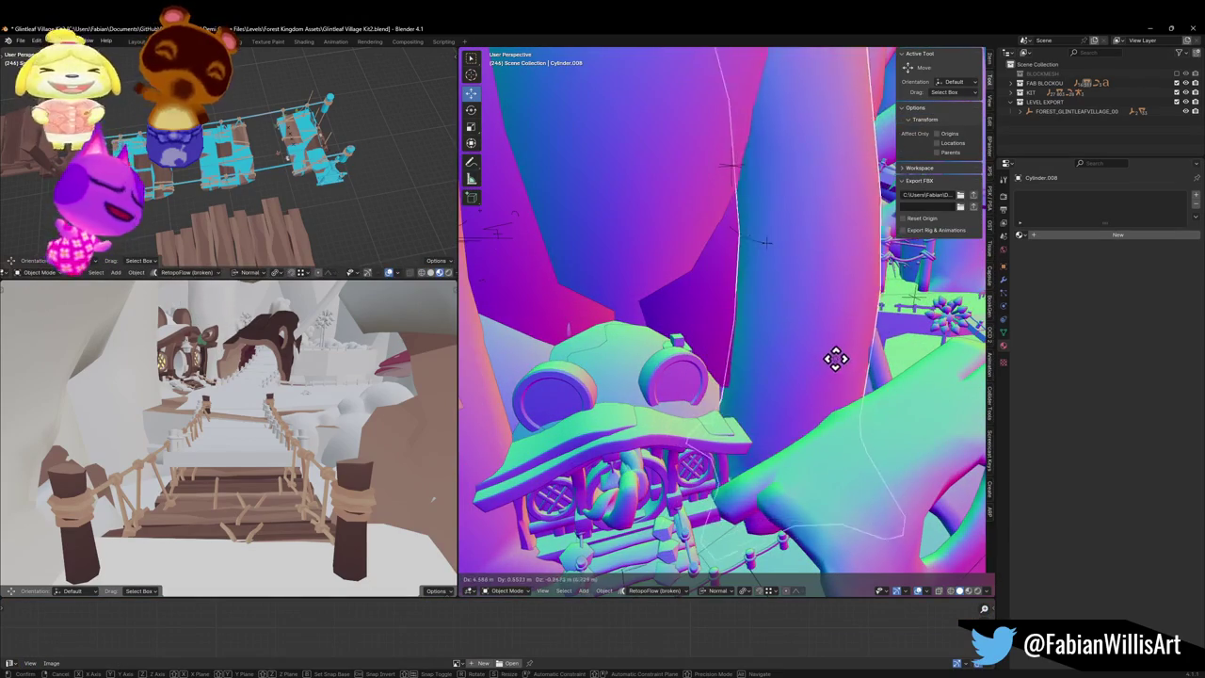
# Step: Drop the Cylinder.008 pillar slightly further left and briefly inspect its mesh in Edit Mode
pyautogui.click(706, 320)
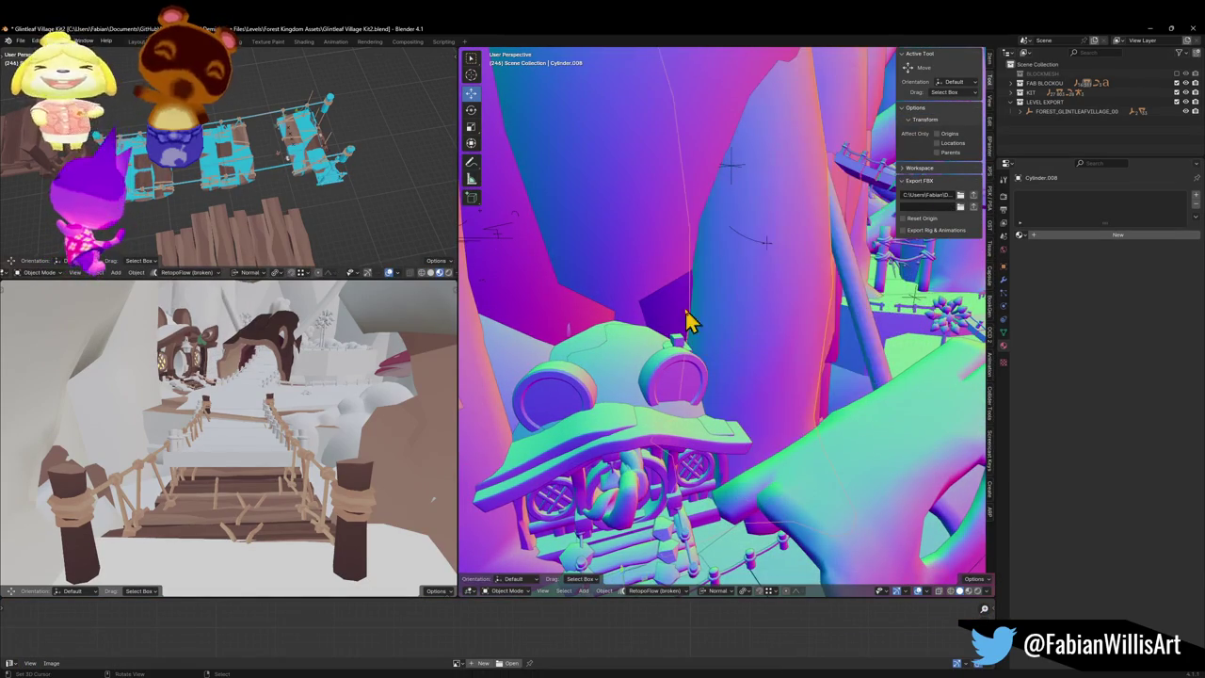
pyautogui.moveTo(674, 329)
pyautogui.mouseDown()
pyautogui.moveTo(707, 304)
pyautogui.moveTo(723, 323)
pyautogui.moveTo(707, 304)
pyautogui.moveTo(632, 308)
pyautogui.mouseUp()
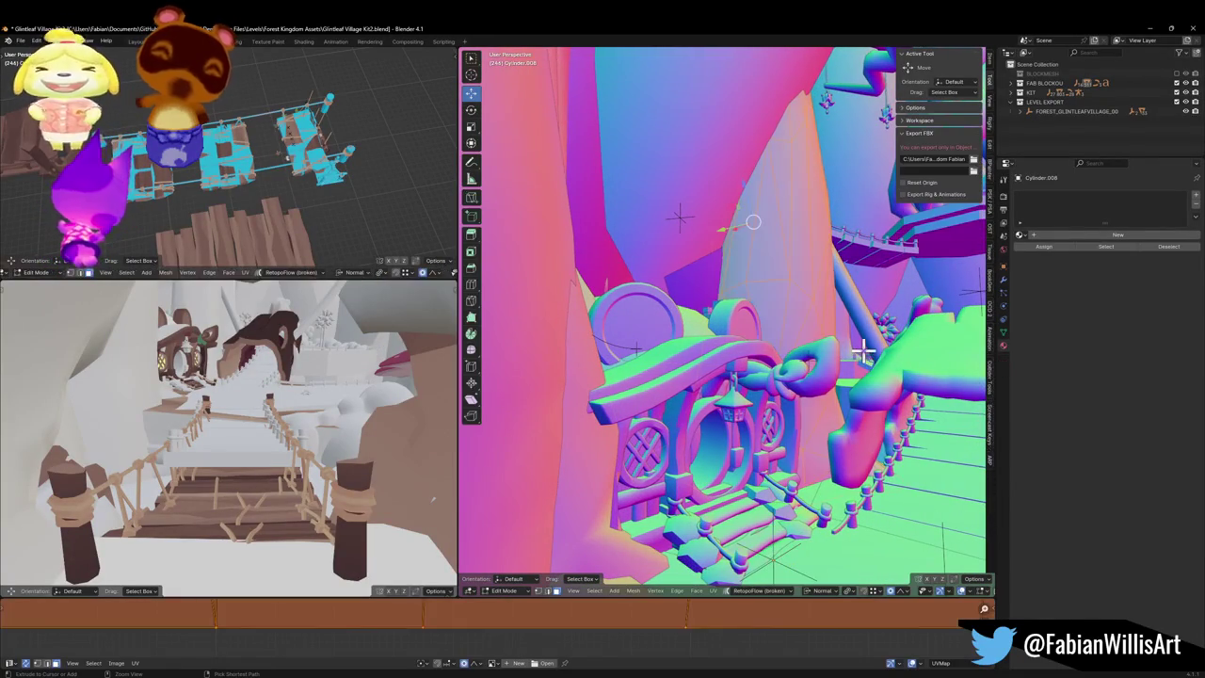
pyautogui.press('Tab')
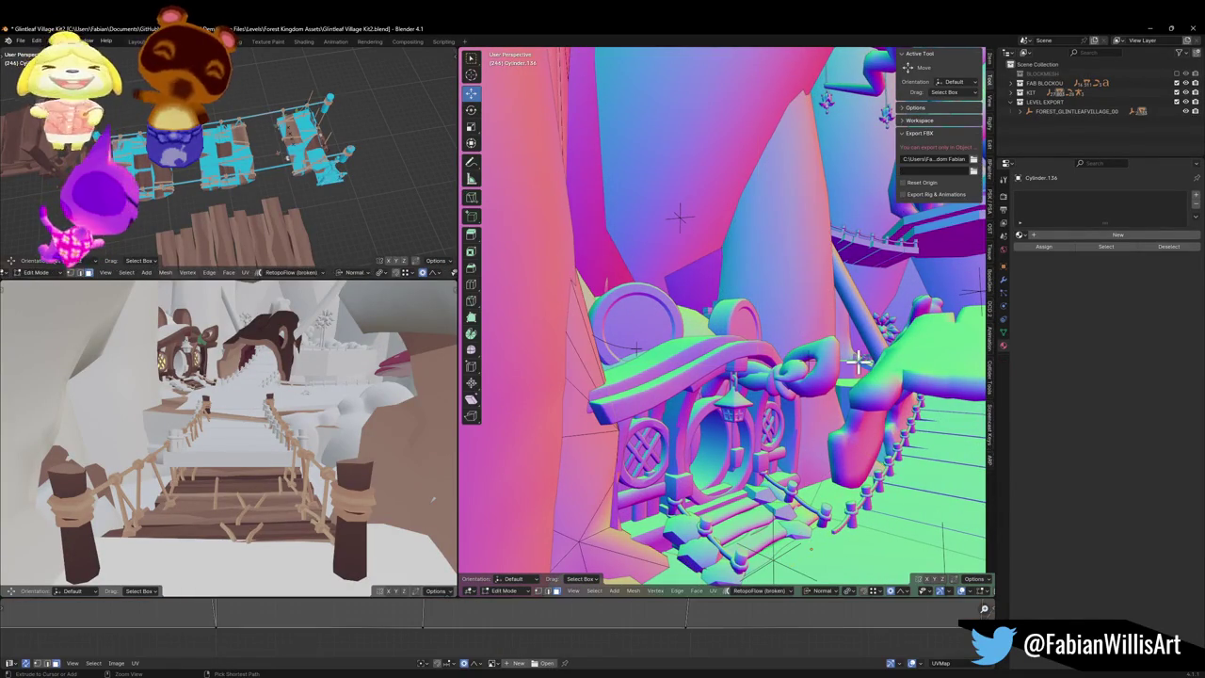
pyautogui.moveTo(825, 353)
pyautogui.mouseDown()
pyautogui.moveTo(801, 377)
pyautogui.moveTo(818, 357)
pyautogui.mouseUp()
pyautogui.press('Tab')
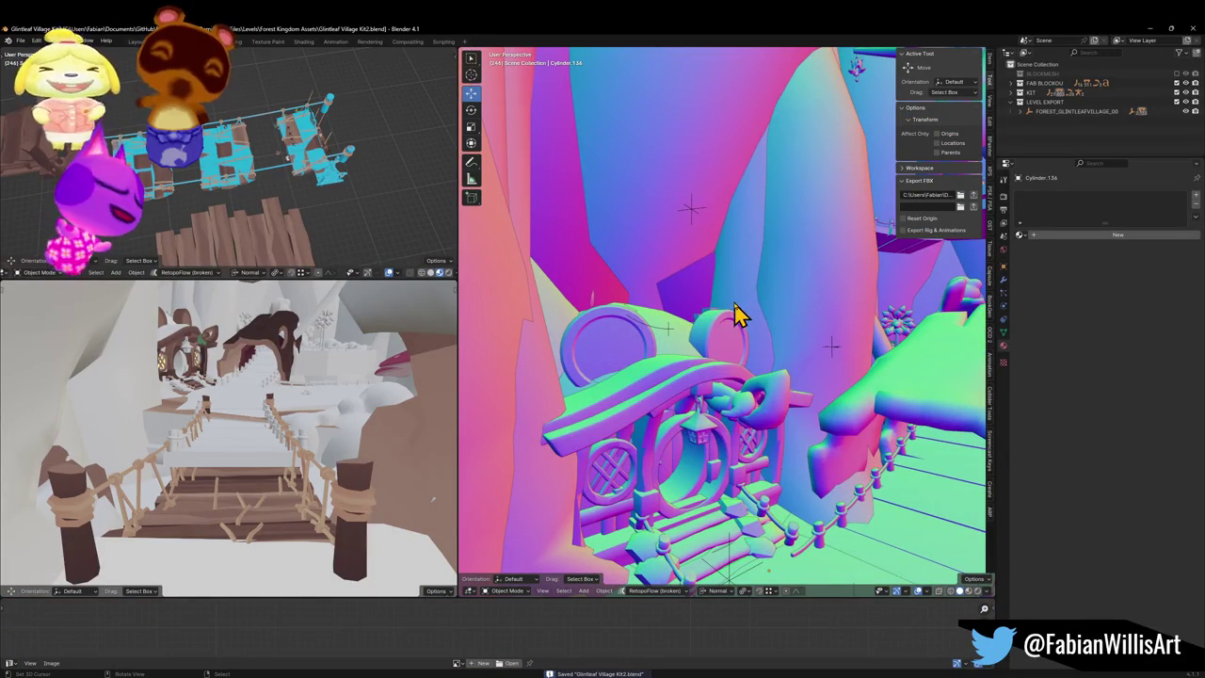
# Step: Fly through the village with walk navigation, stopping at the rope fence
pyautogui.hotkey('shift', '`')
pyautogui.press('w')
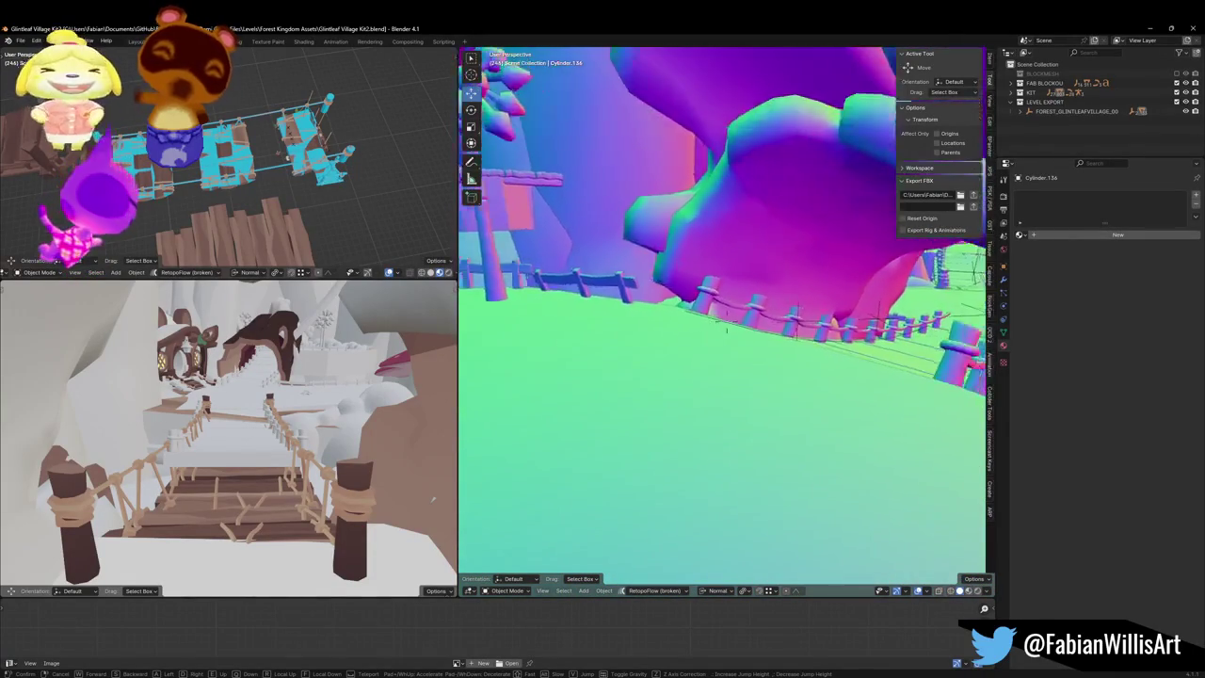
pyautogui.click(722, 329)
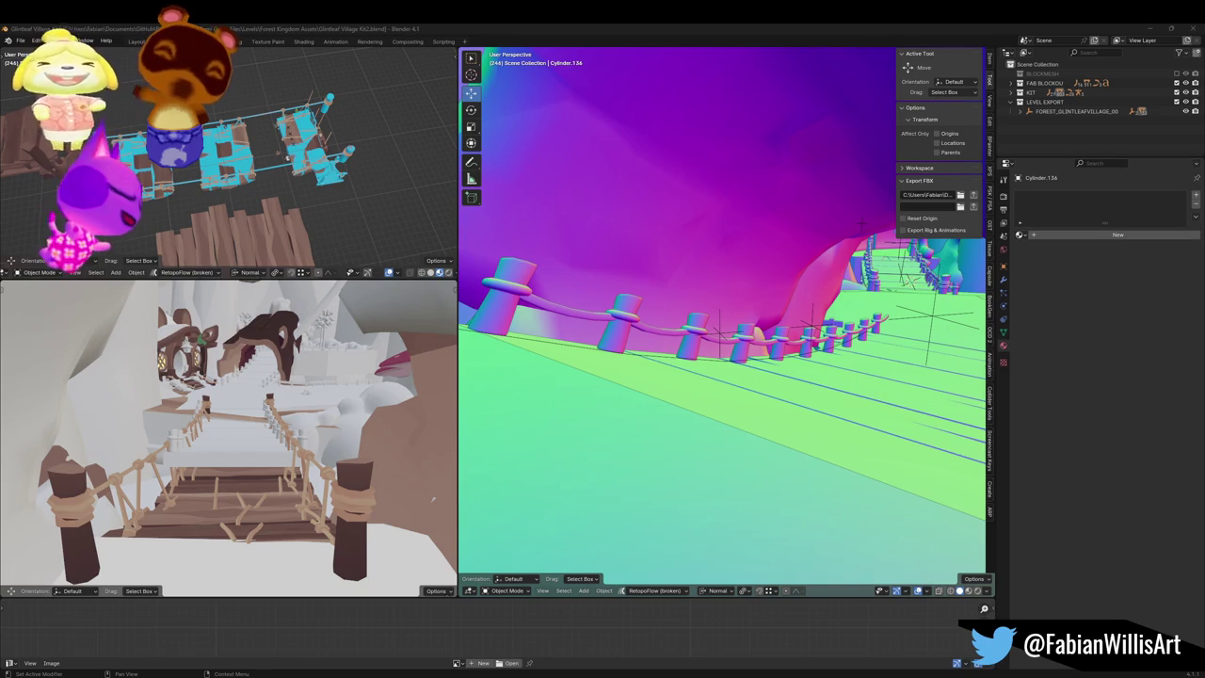
pyautogui.hotkey('shift', '`')
pyautogui.press('w')
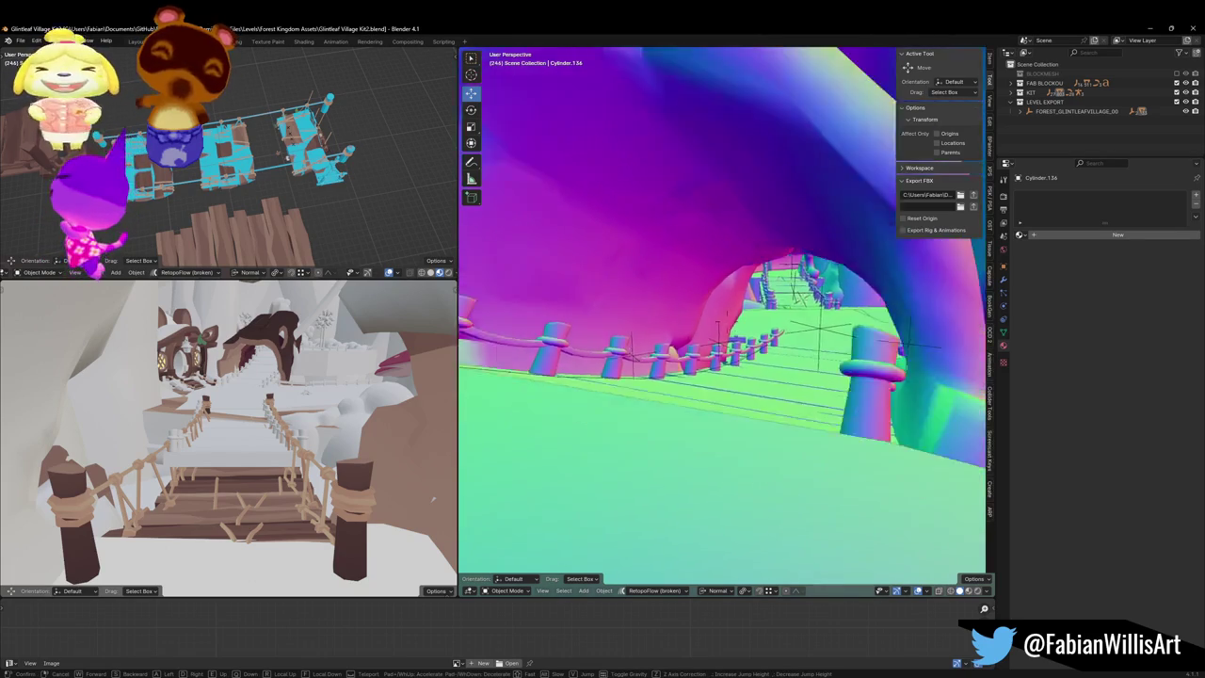
pyautogui.press('w')
pyautogui.press('w')
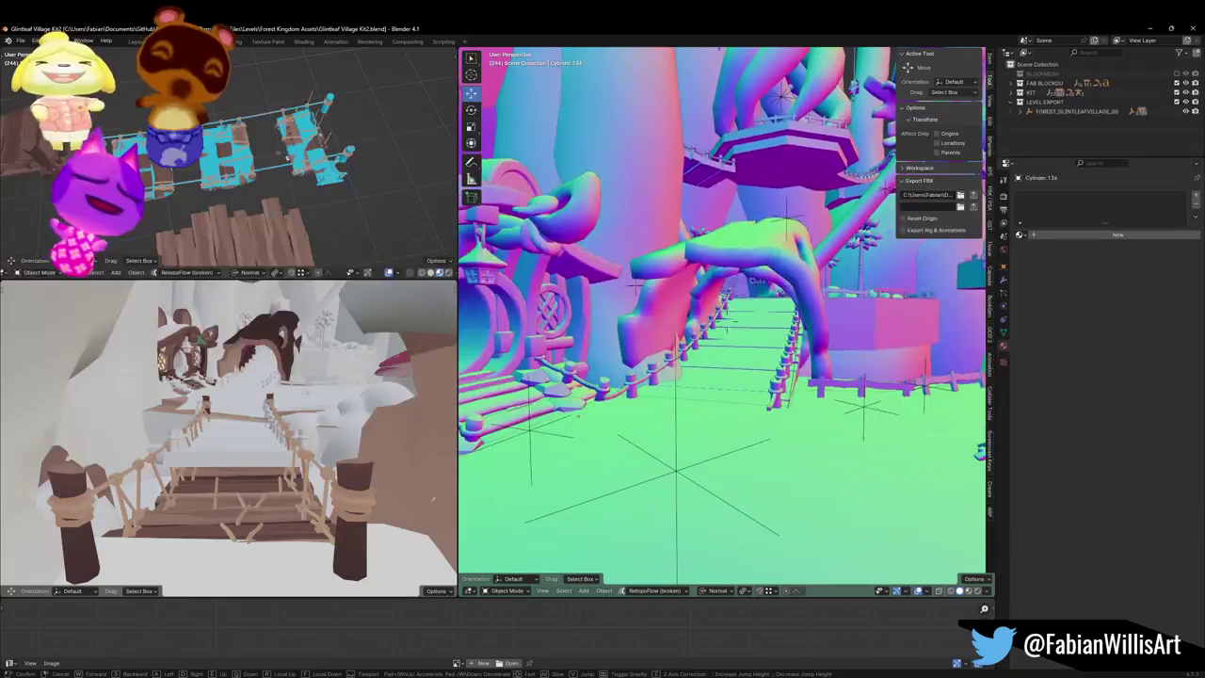
pyautogui.press('w')
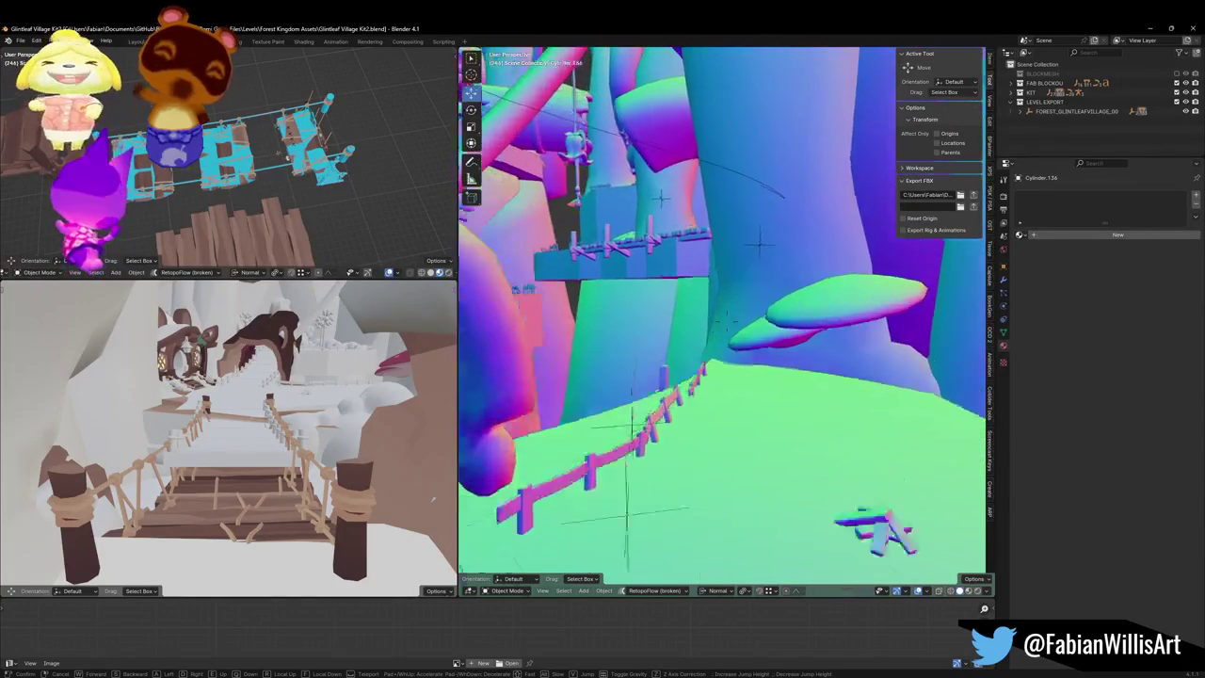
pyautogui.press('w')
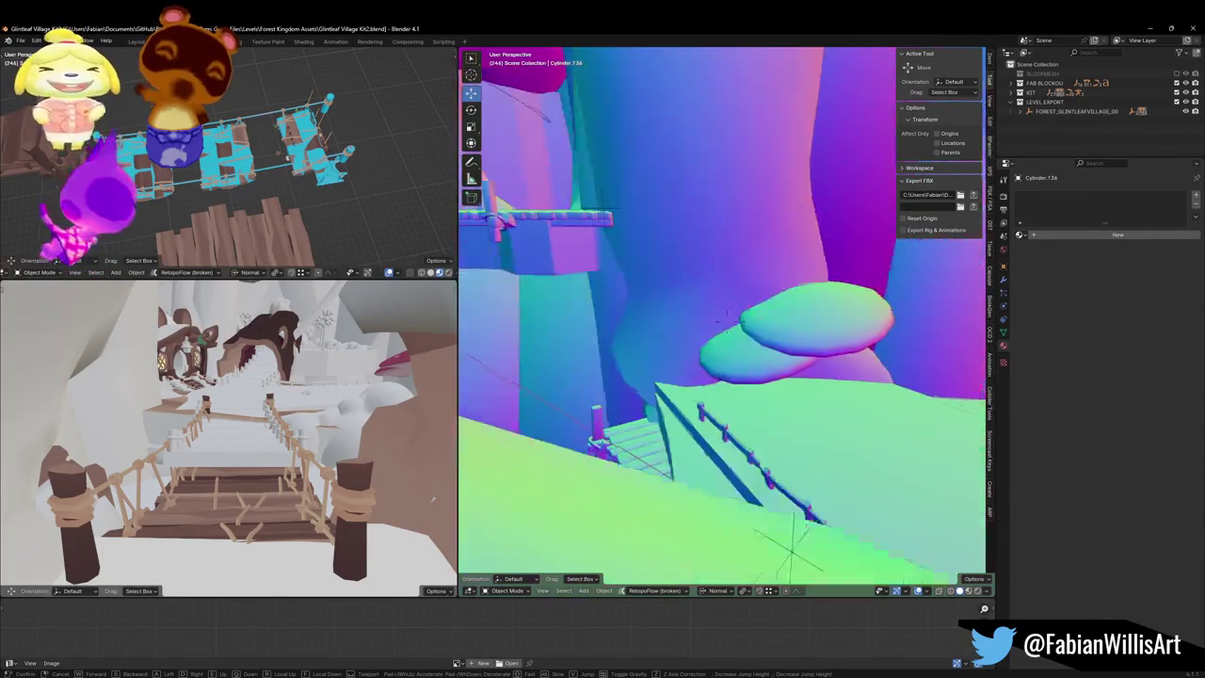
pyautogui.press('w')
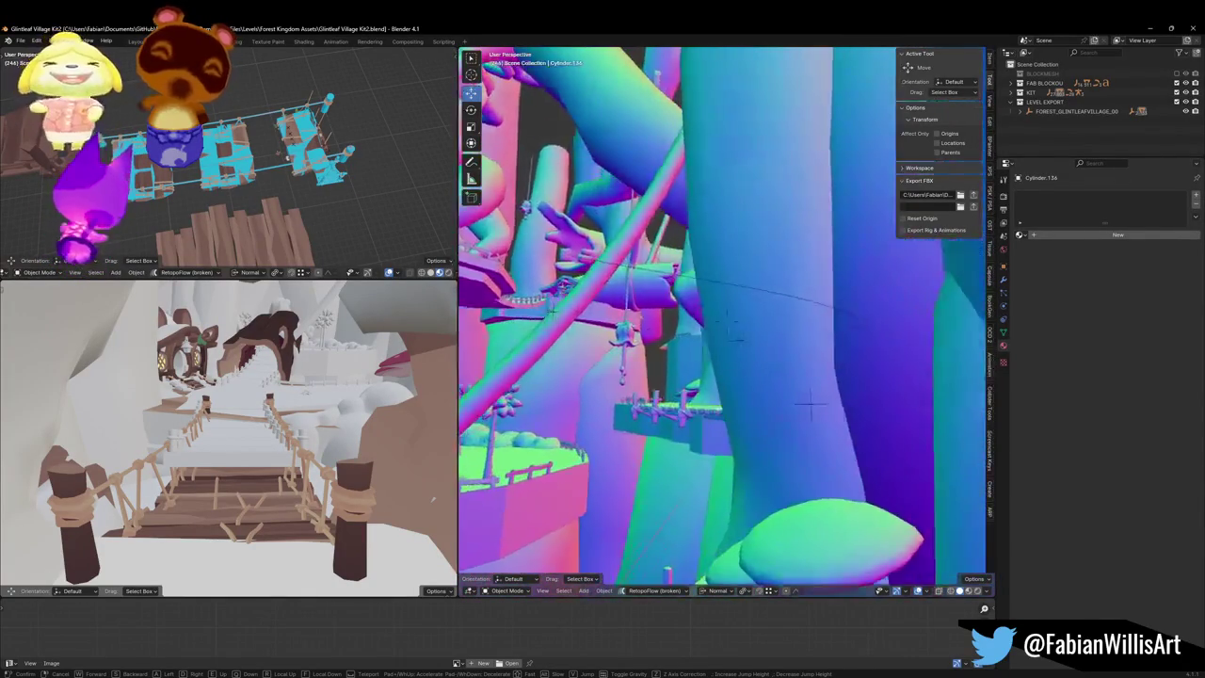
pyautogui.click(800, 255)
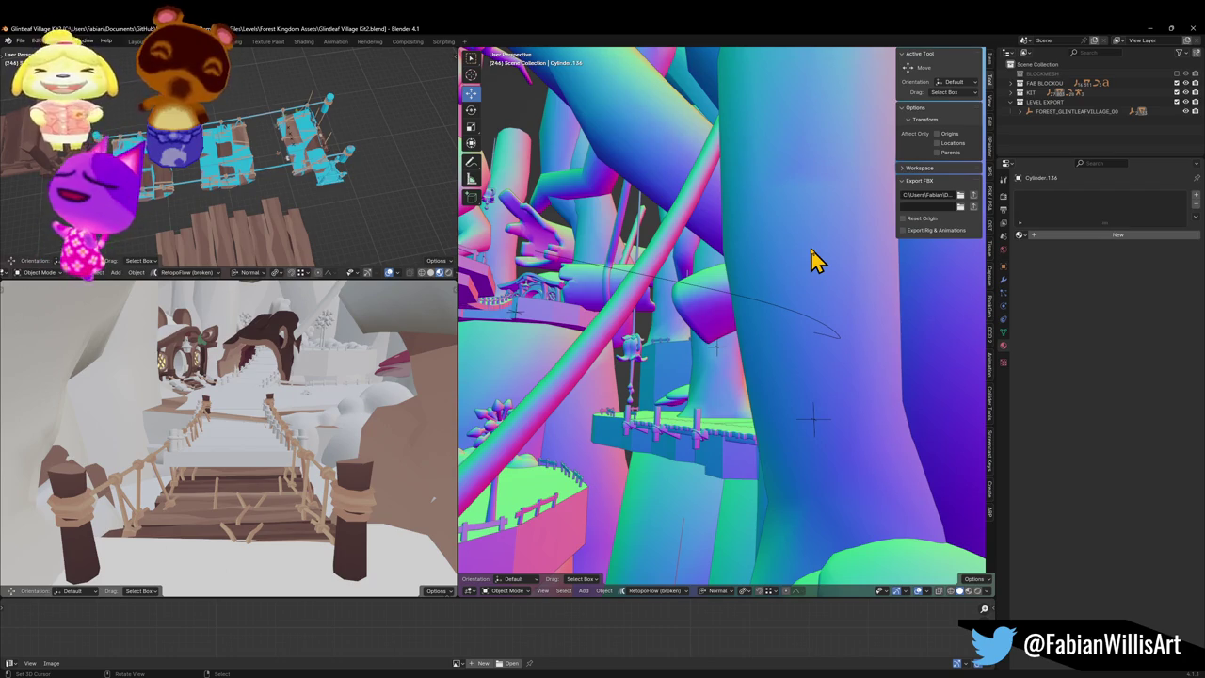
# Step: Fly to the big rock cylinder and extrude its base about 6.4 m down along Z
pyautogui.click(809, 262)
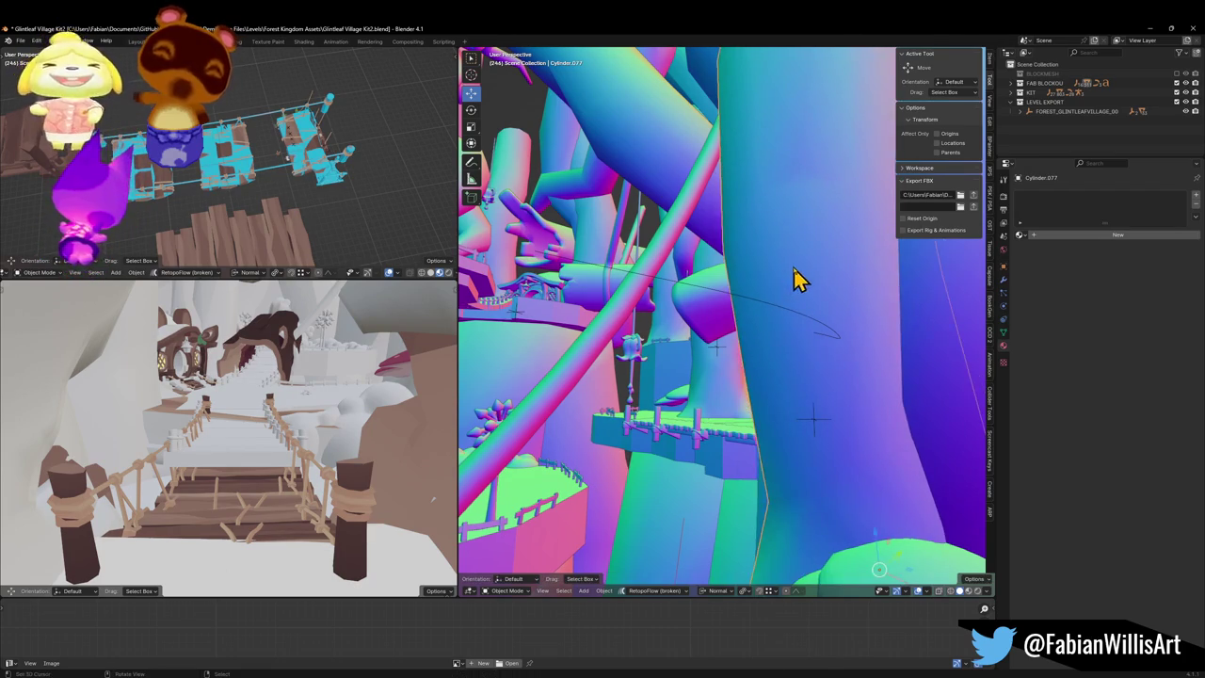
pyautogui.hotkey('shift', '`')
pyautogui.press('s')
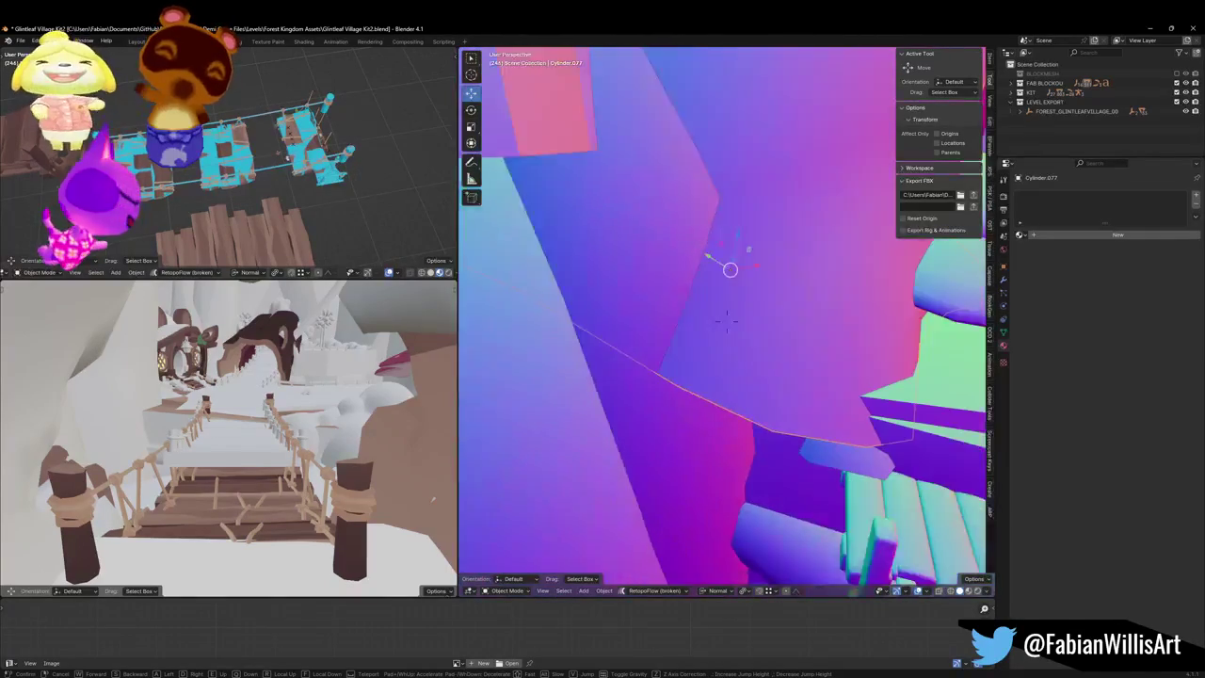
pyautogui.click(668, 426)
pyautogui.press('Tab')
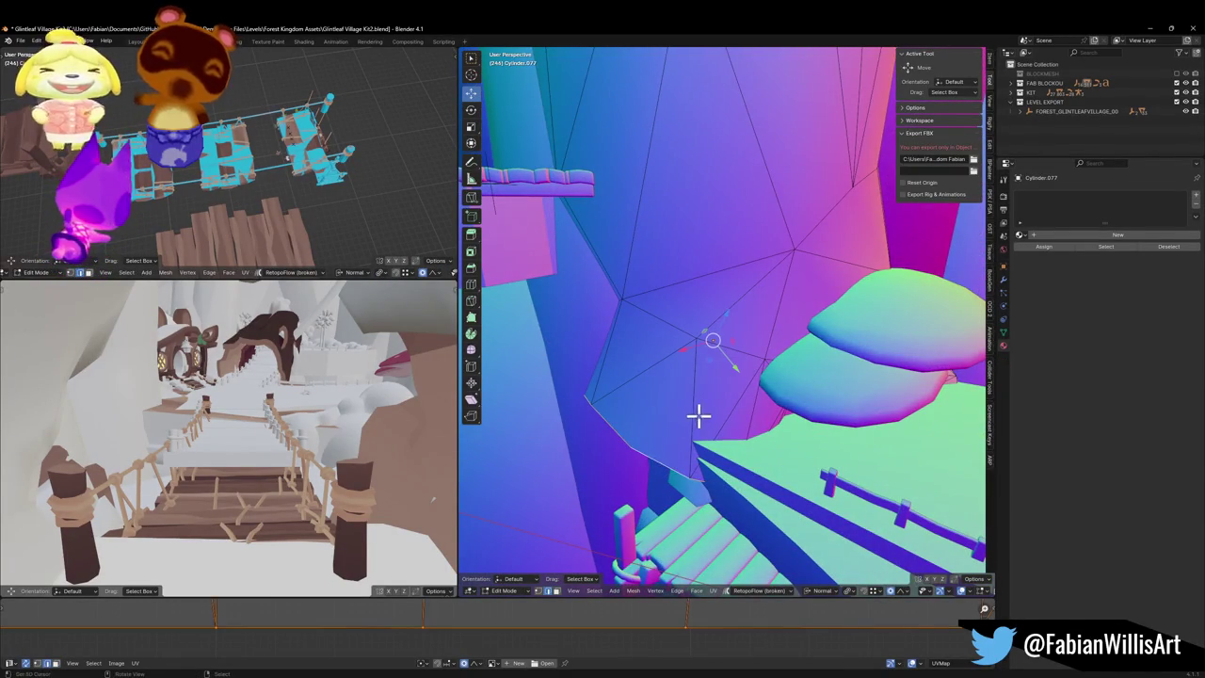
pyautogui.press('g')
pyautogui.press('g')
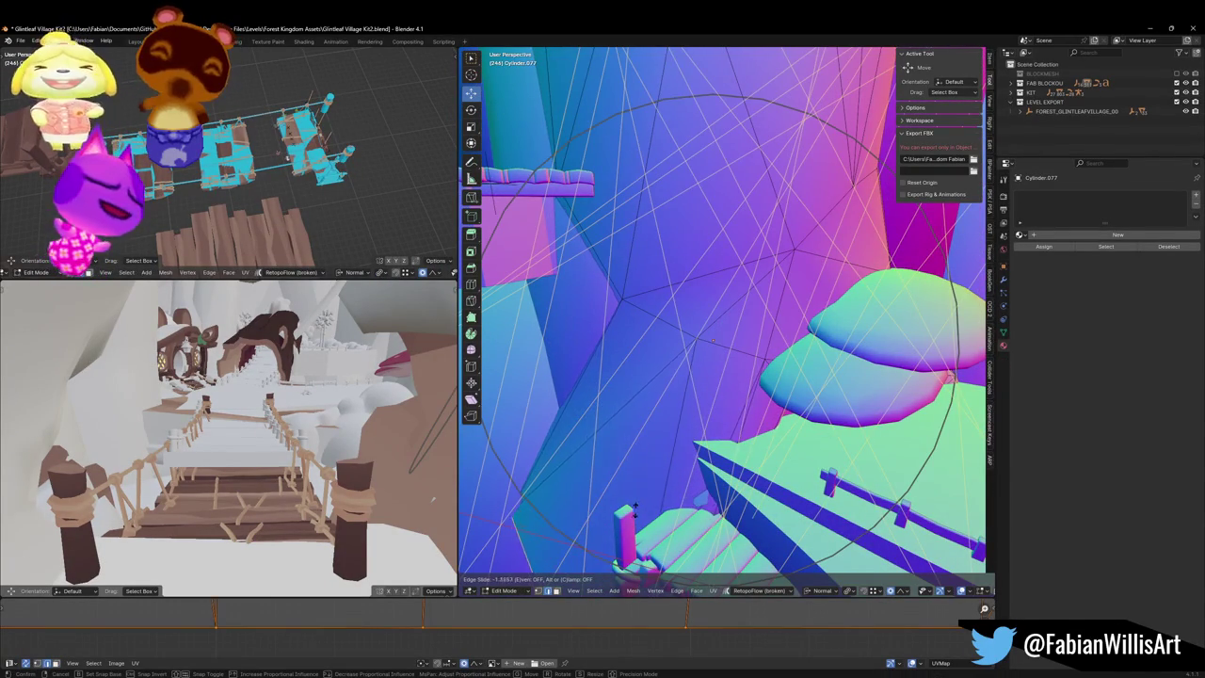
pyautogui.press('g')
pyautogui.press('z')
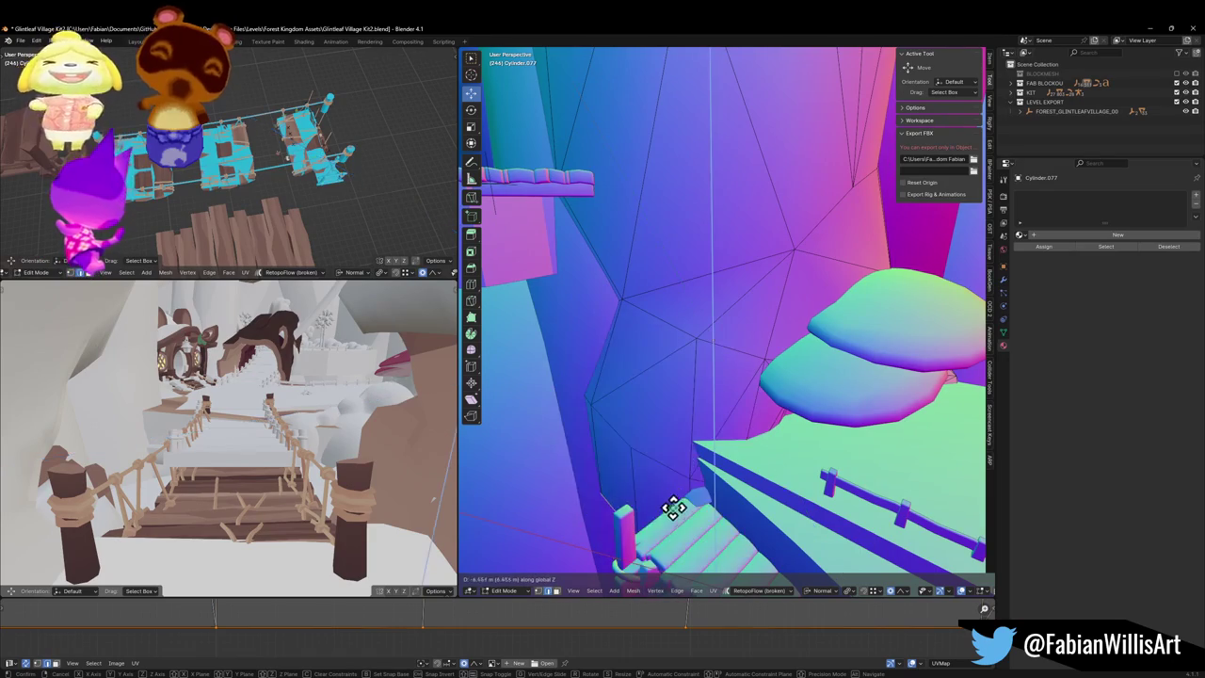
pyautogui.click(650, 581)
# Step: Push the extruded base further down with proportional falloff, then return to Object Mode
pyautogui.scroll(5, 659, 452)
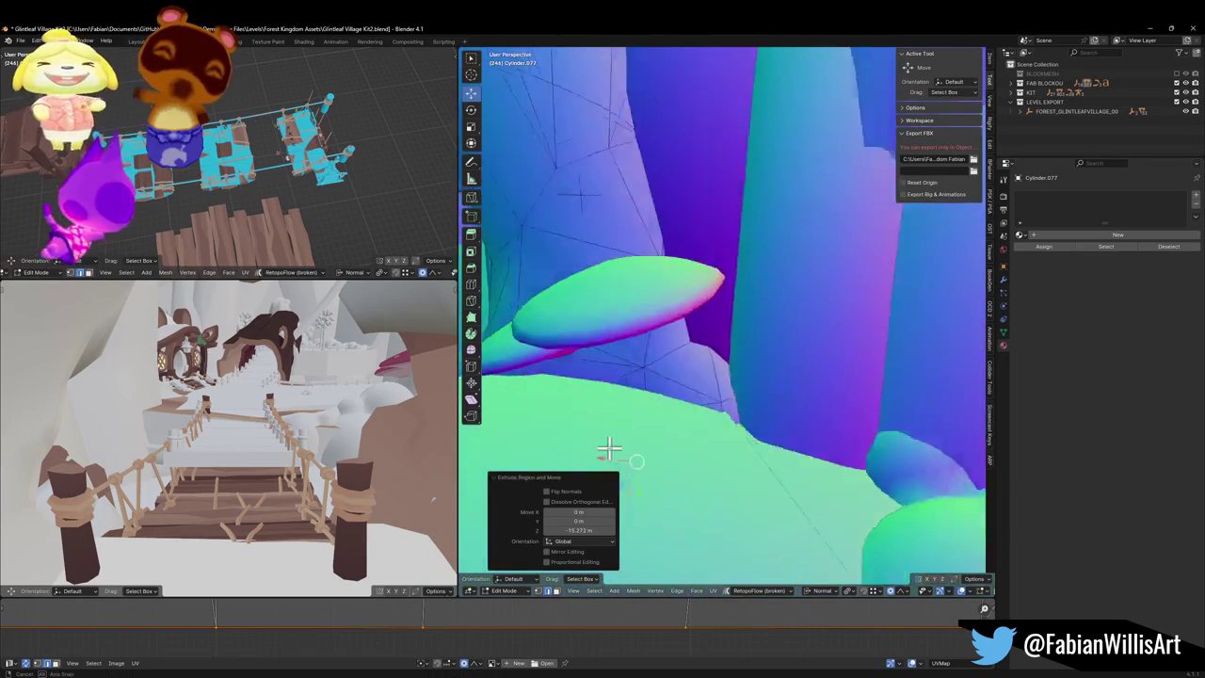
pyautogui.scroll(-5, 659, 451)
pyautogui.scroll(3, 668, 428)
pyautogui.moveTo(675, 407)
pyautogui.mouseDown()
pyautogui.moveTo(712, 358)
pyautogui.moveTo(734, 358)
pyautogui.moveTo(721, 377)
pyautogui.moveTo(808, 350)
pyautogui.moveTo(766, 358)
pyautogui.mouseUp()
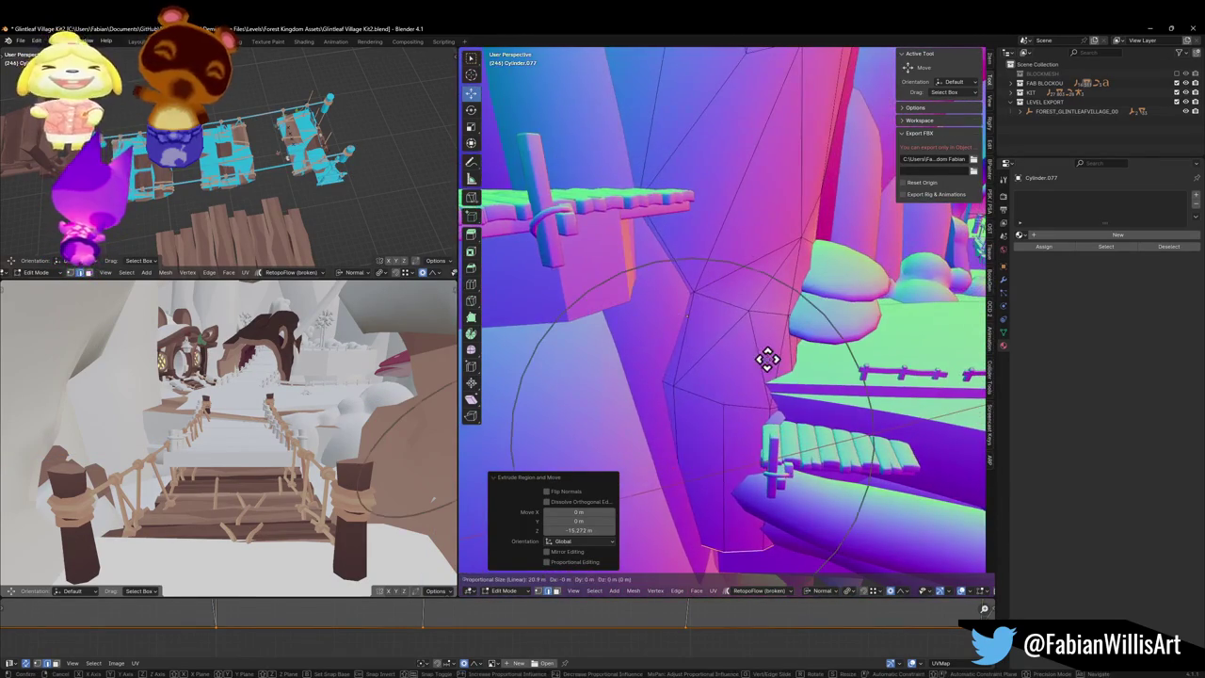
pyautogui.press('g')
pyautogui.press('z')
pyautogui.click(769, 476)
pyautogui.moveTo(769, 476)
pyautogui.mouseDown()
pyautogui.moveTo(723, 415)
pyautogui.moveTo(740, 390)
pyautogui.moveTo(624, 430)
pyautogui.moveTo(665, 380)
pyautogui.moveTo(701, 370)
pyautogui.moveTo(688, 393)
pyautogui.moveTo(644, 353)
pyautogui.moveTo(629, 359)
pyautogui.moveTo(672, 355)
pyautogui.moveTo(693, 330)
pyautogui.moveTo(605, 391)
pyautogui.mouseUp()
pyautogui.press('Tab')
# Step: Delete the Cylinder.051 cliff piece and select Plane.096
pyautogui.moveTo(780, 400)
pyautogui.mouseDown()
pyautogui.moveTo(842, 376)
pyautogui.moveTo(753, 368)
pyautogui.moveTo(714, 341)
pyautogui.moveTo(726, 348)
pyautogui.moveTo(712, 361)
pyautogui.moveTo(744, 346)
pyautogui.moveTo(766, 369)
pyautogui.moveTo(781, 357)
pyautogui.moveTo(769, 387)
pyautogui.moveTo(796, 377)
pyautogui.moveTo(706, 396)
pyautogui.moveTo(653, 385)
pyautogui.moveTo(713, 393)
pyautogui.moveTo(735, 379)
pyautogui.moveTo(721, 398)
pyautogui.moveTo(781, 384)
pyautogui.moveTo(788, 373)
pyautogui.moveTo(753, 382)
pyautogui.moveTo(700, 362)
pyautogui.moveTo(759, 374)
pyautogui.moveTo(694, 366)
pyautogui.moveTo(757, 367)
pyautogui.moveTo(826, 344)
pyautogui.moveTo(734, 255)
pyautogui.moveTo(789, 303)
pyautogui.moveTo(723, 316)
pyautogui.mouseUp()
pyautogui.press('Delete')
pyautogui.hotkey('ctrl', 'z')
pyautogui.press('Delete')
pyautogui.click(726, 385)
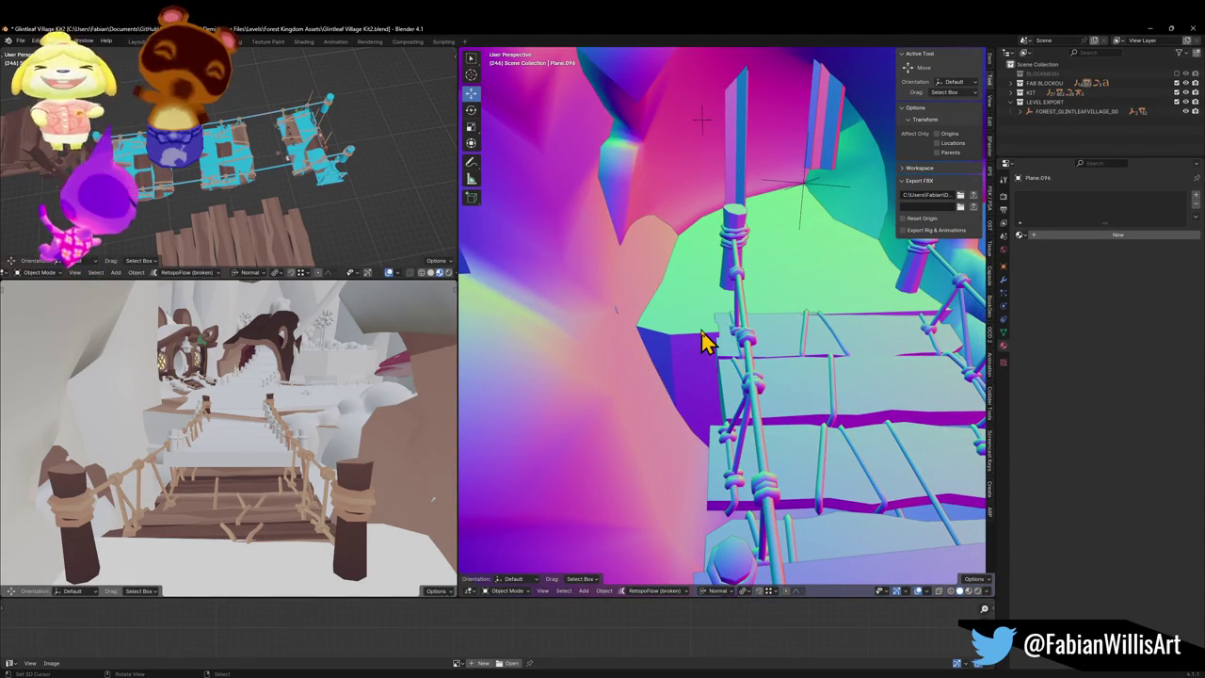
# Step: Shade the Grass Plane smooth and enter its Edit Mode
pyautogui.click(703, 338)
pyautogui.rightClick(697, 317)
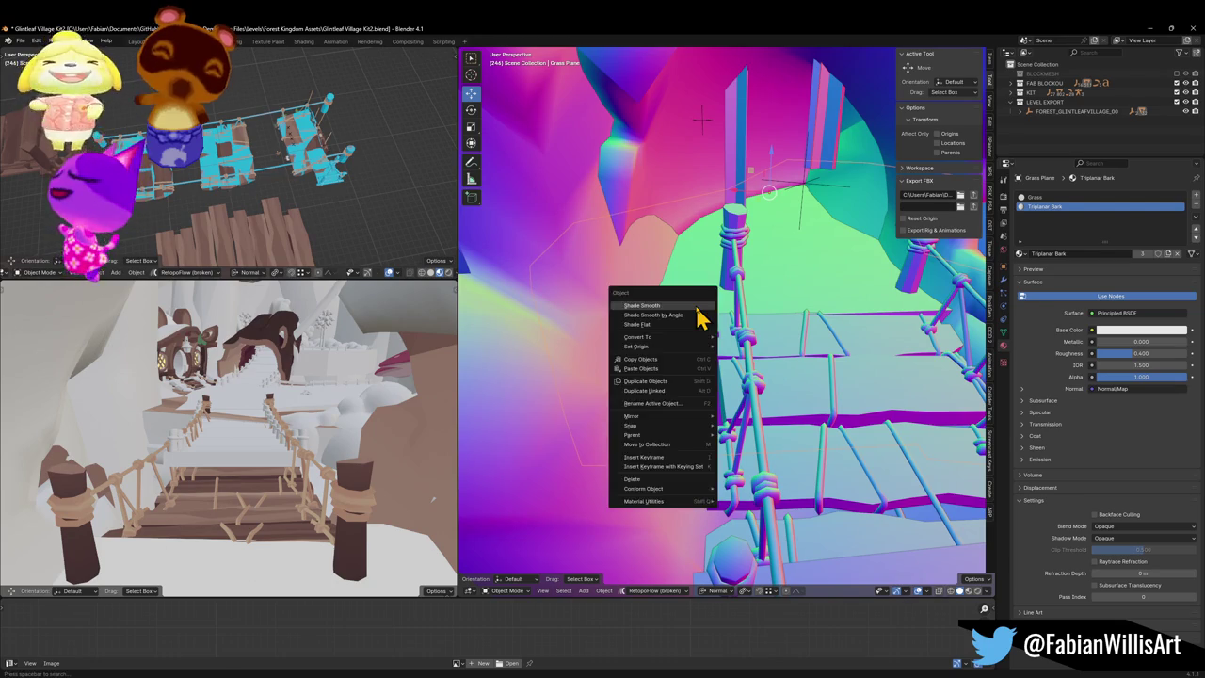
pyautogui.click(705, 315)
pyautogui.scroll(3, 712, 323)
pyautogui.press('Tab')
# Step: Select the whole grass mesh and merge its 23 duplicate vertices by distance
pyautogui.click(764, 429)
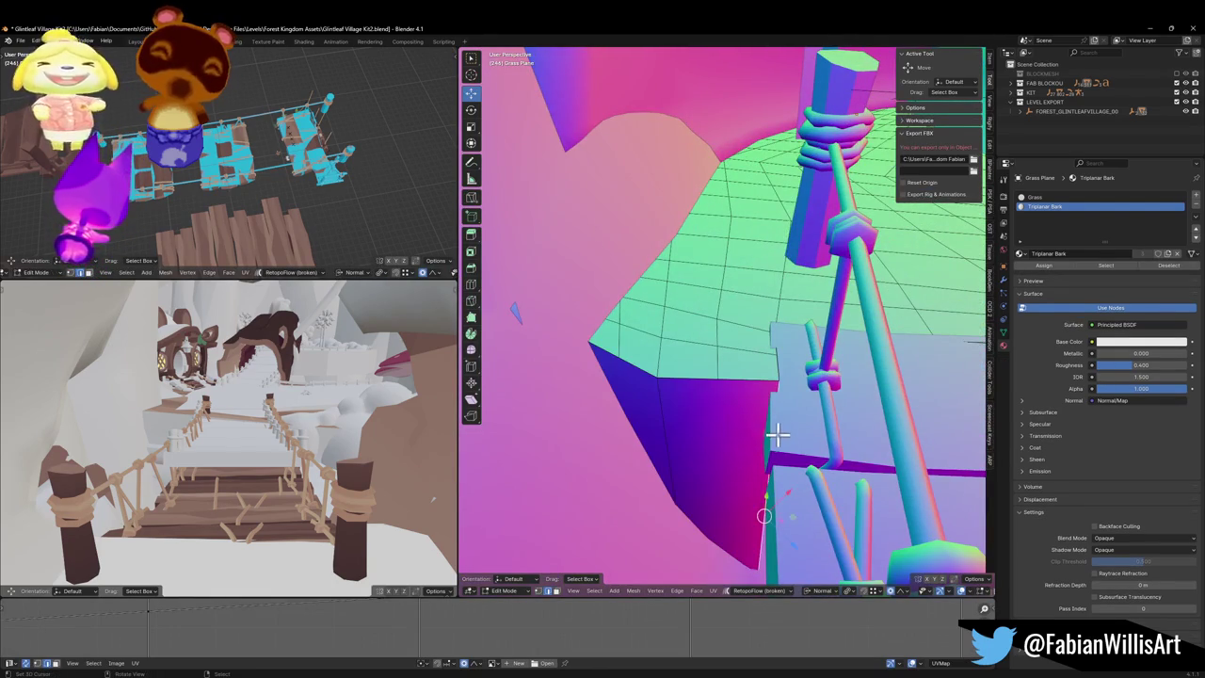
pyautogui.press('a')
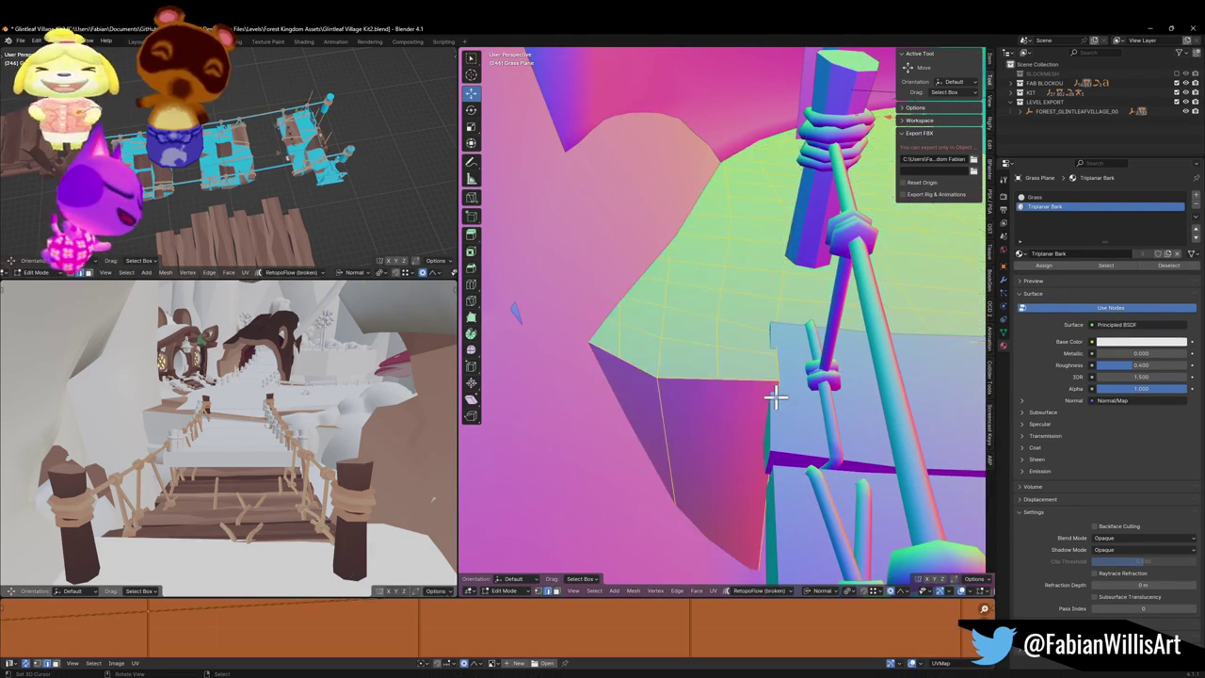
pyautogui.press('q')
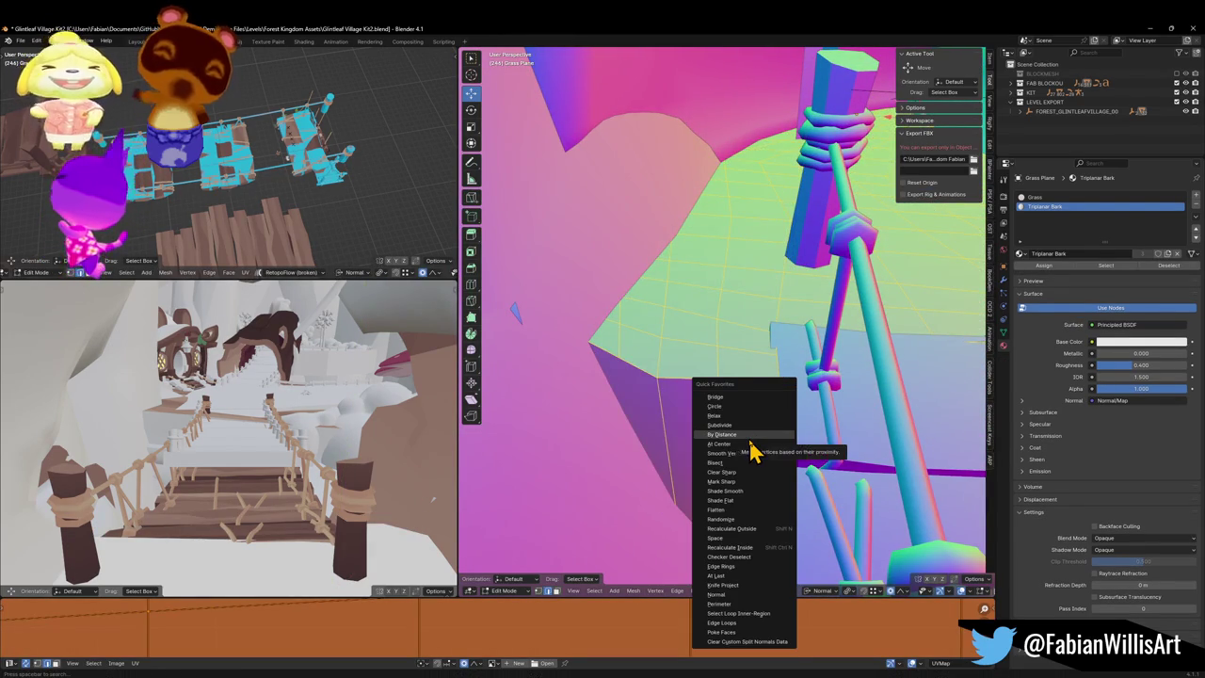
pyautogui.click(752, 434)
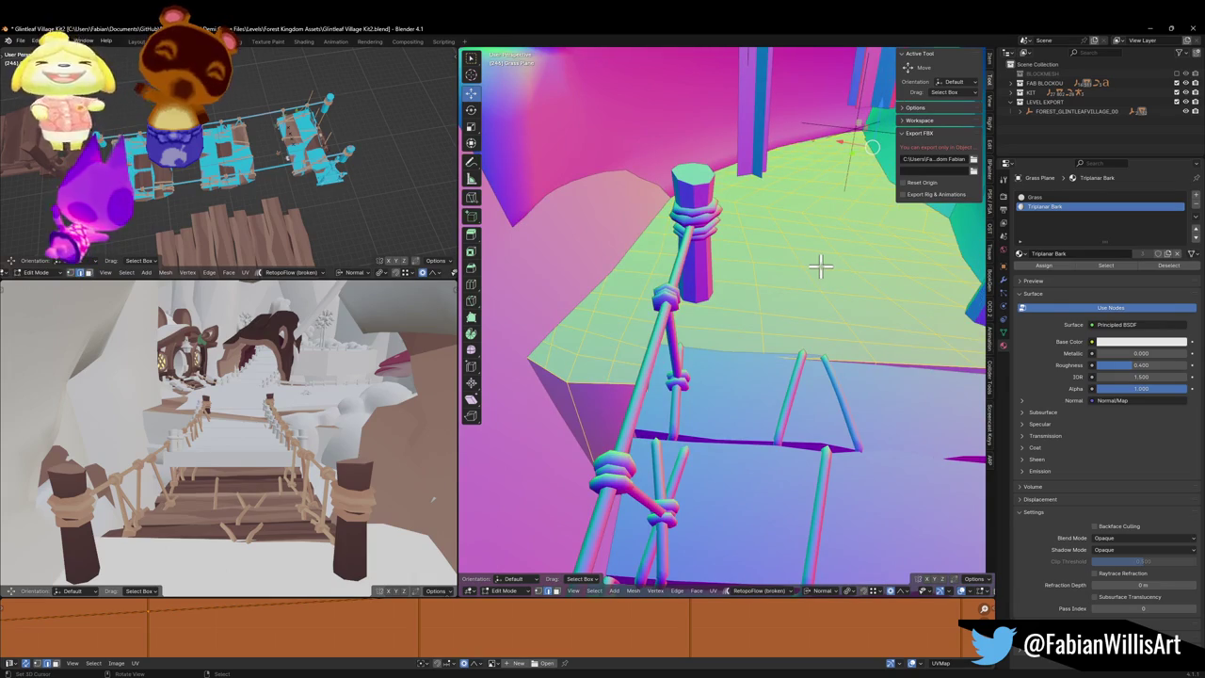
pyautogui.press('q')
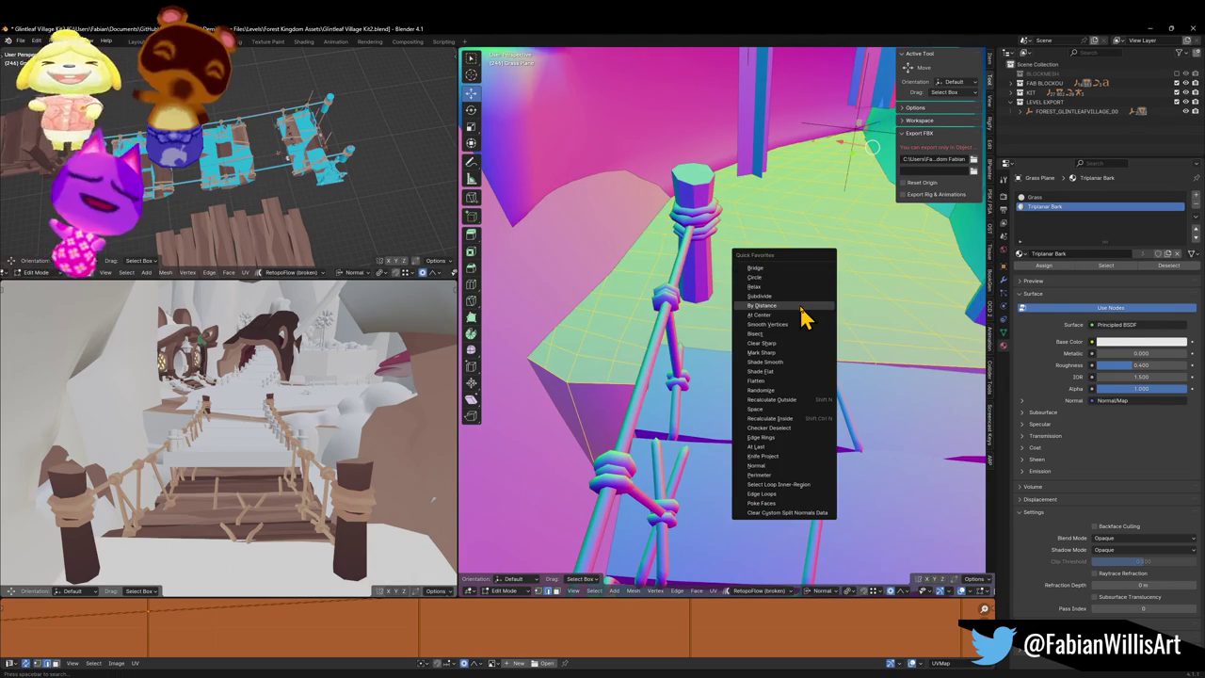
pyautogui.click(762, 305)
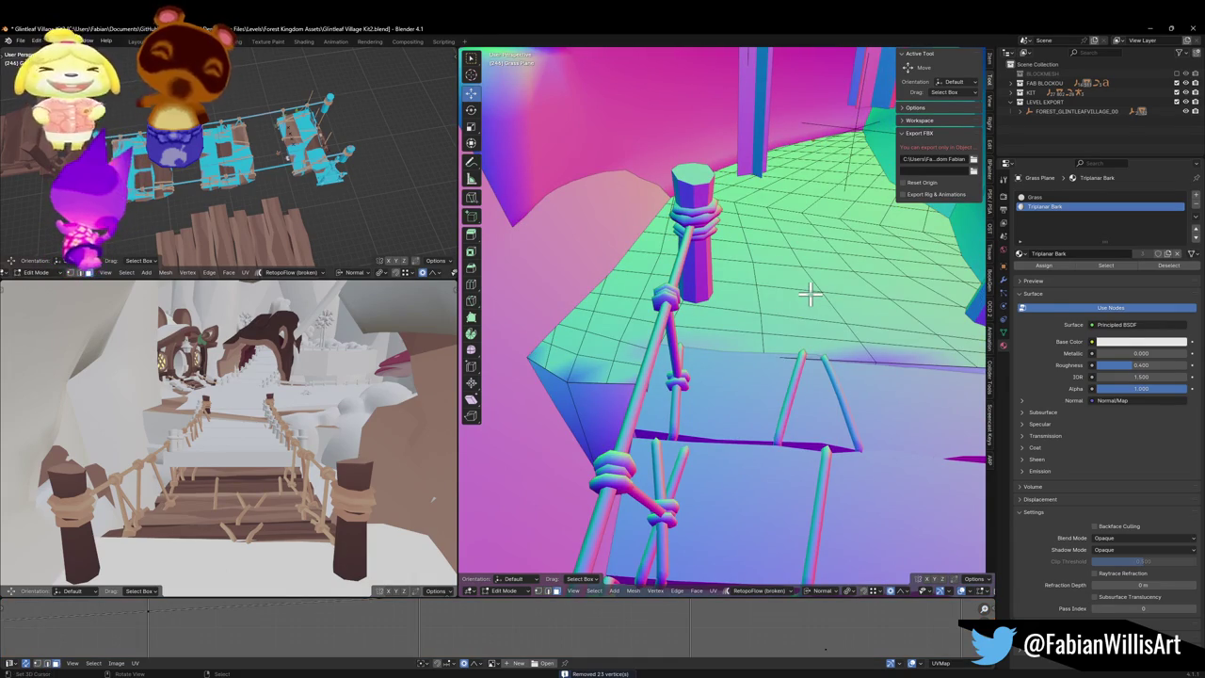
# Step: Dissolve the Grass material faces into one face and triangulate it
pyautogui.click(1045, 198)
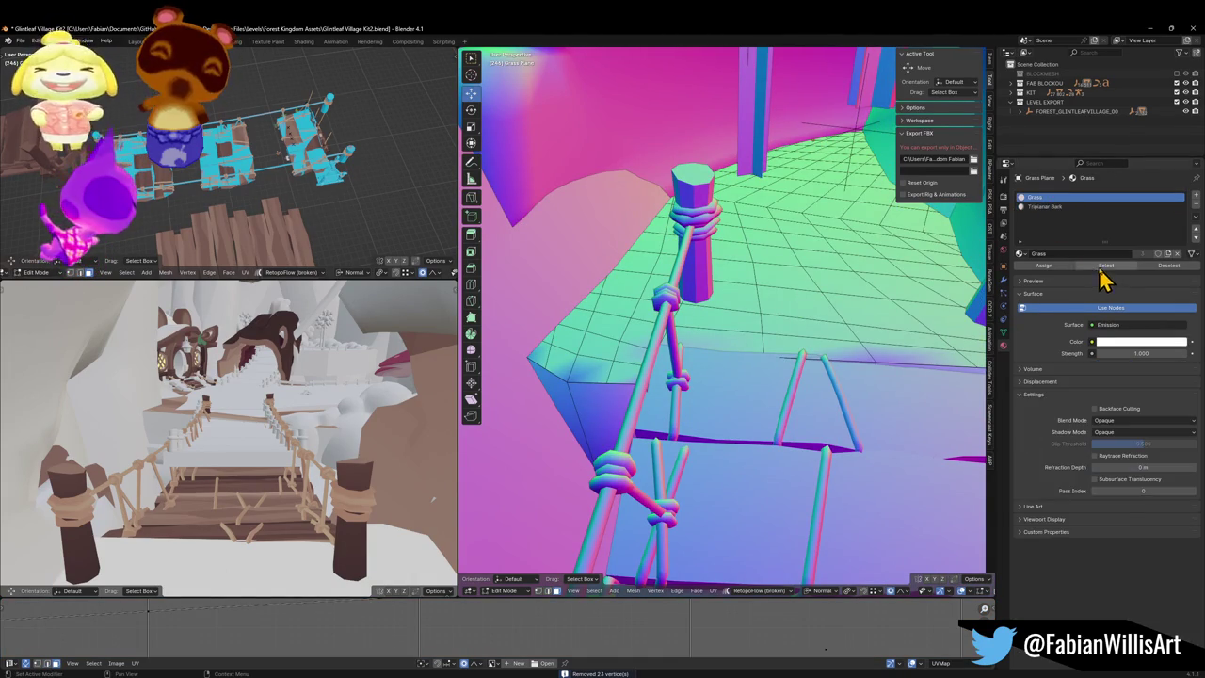
pyautogui.click(1106, 265)
pyautogui.hotkey('ctrl', 'x')
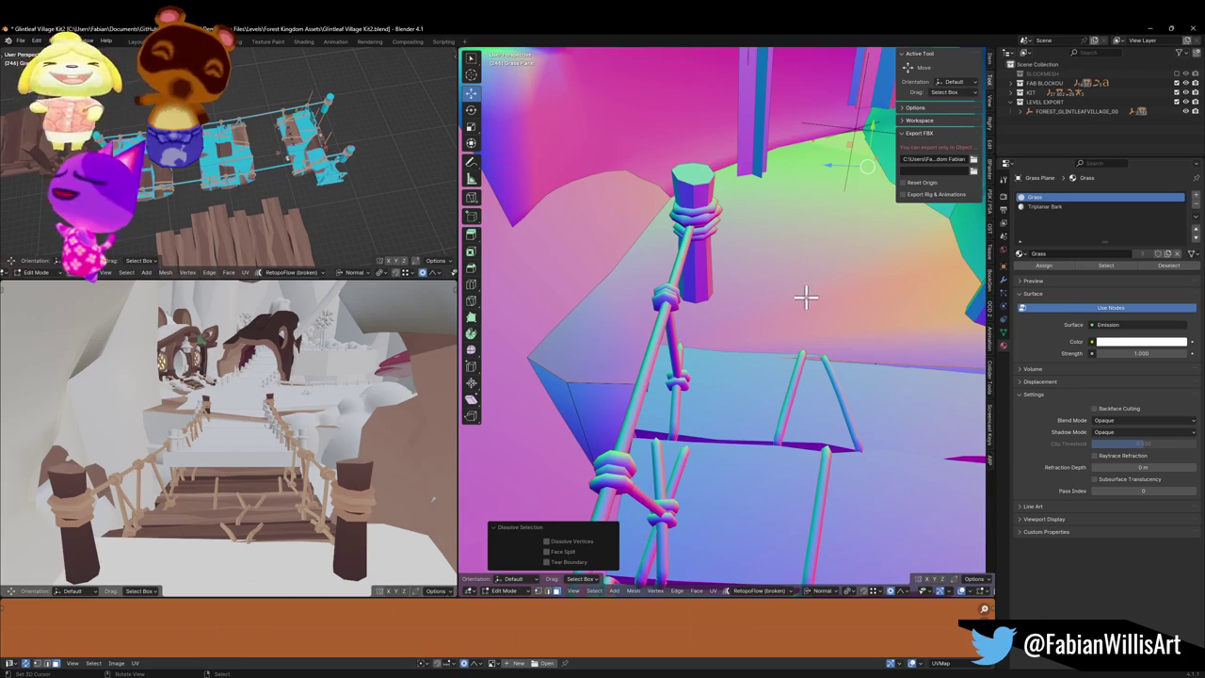
pyautogui.moveTo(806, 298)
pyautogui.mouseDown()
pyautogui.moveTo(759, 315)
pyautogui.moveTo(764, 305)
pyautogui.mouseUp()
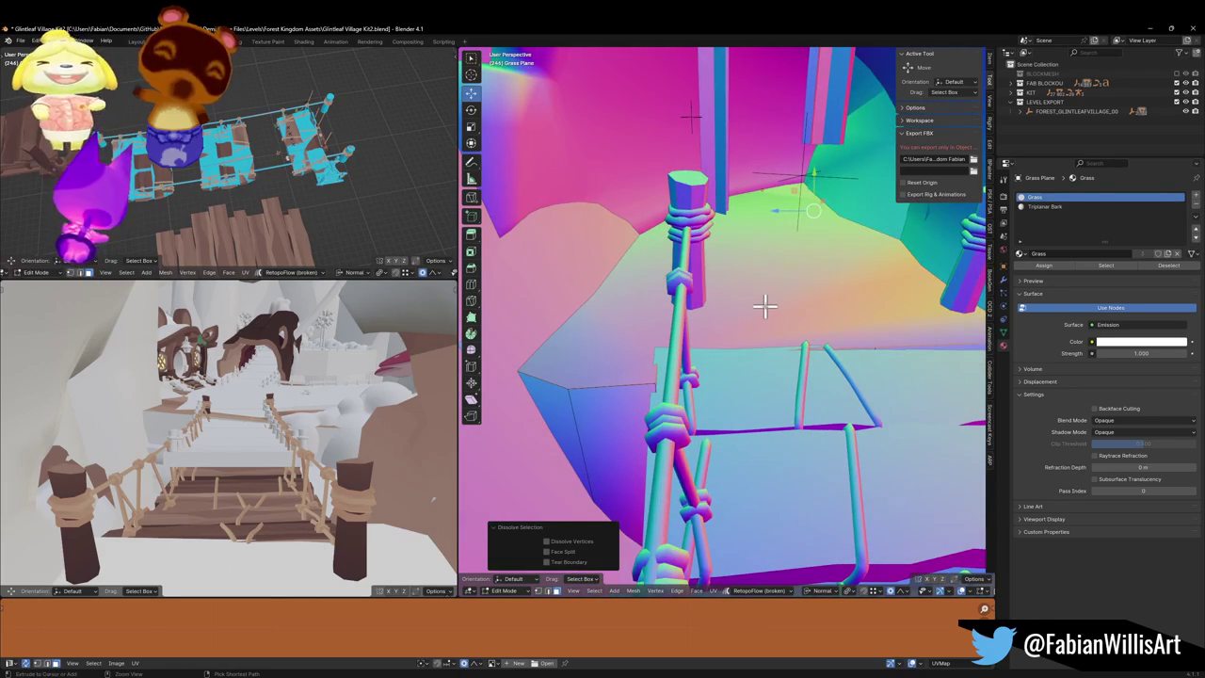
pyautogui.hotkey('ctrl', 't')
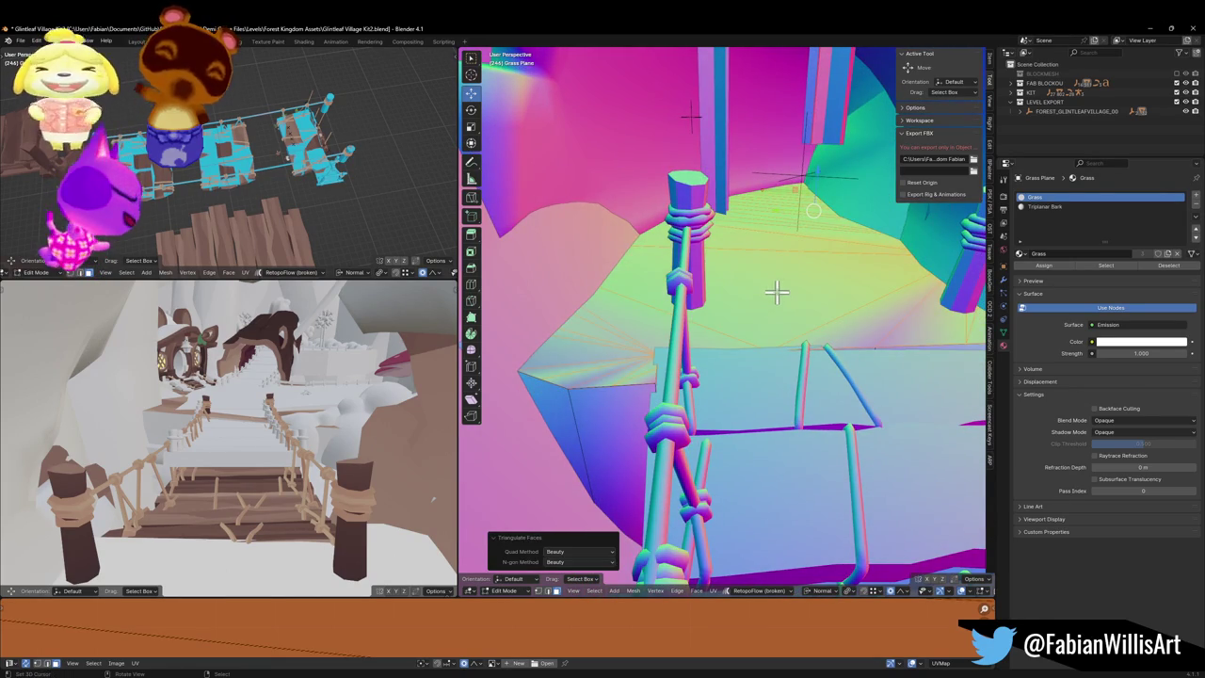
pyautogui.moveTo(777, 293); pyautogui.dragTo(789, 311)
pyautogui.hotkey('alt', 'a')
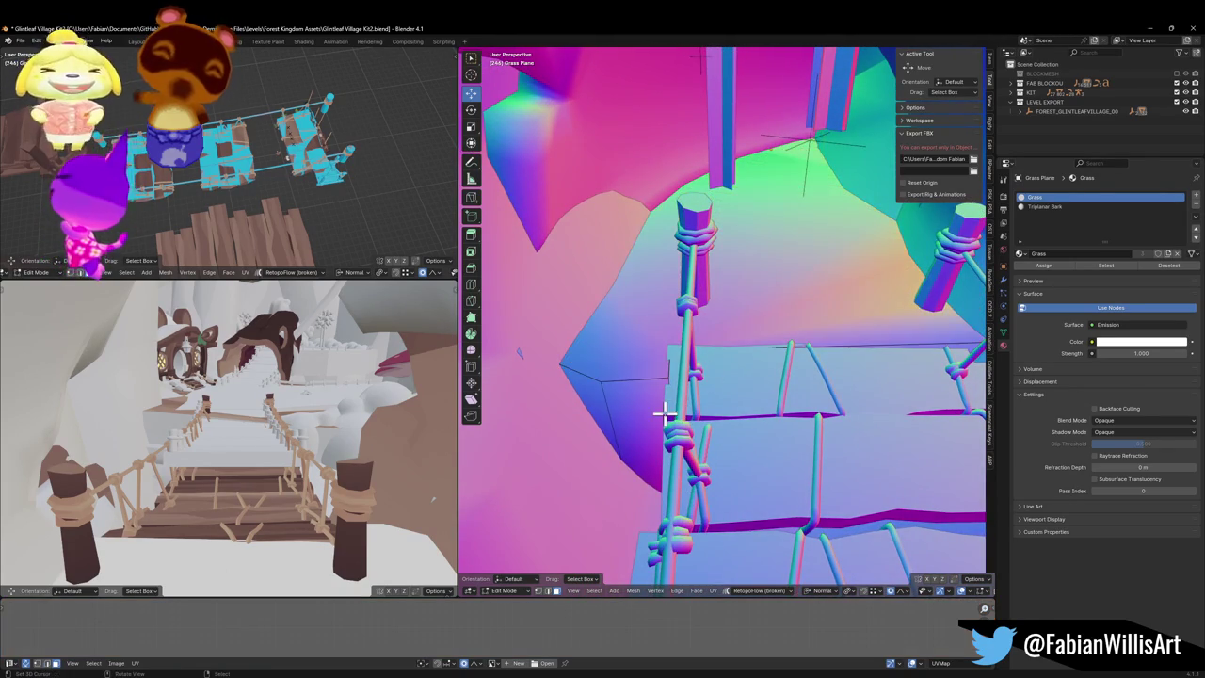
# Step: Nudge a vertex near the rope post with soft falloff, cancelling a second move
pyautogui.click(696, 386)
pyautogui.press('g')
pyautogui.scroll(3, 682, 384)
pyautogui.click(678, 384)
pyautogui.hotkey('shift', 's')
pyautogui.click(689, 425)
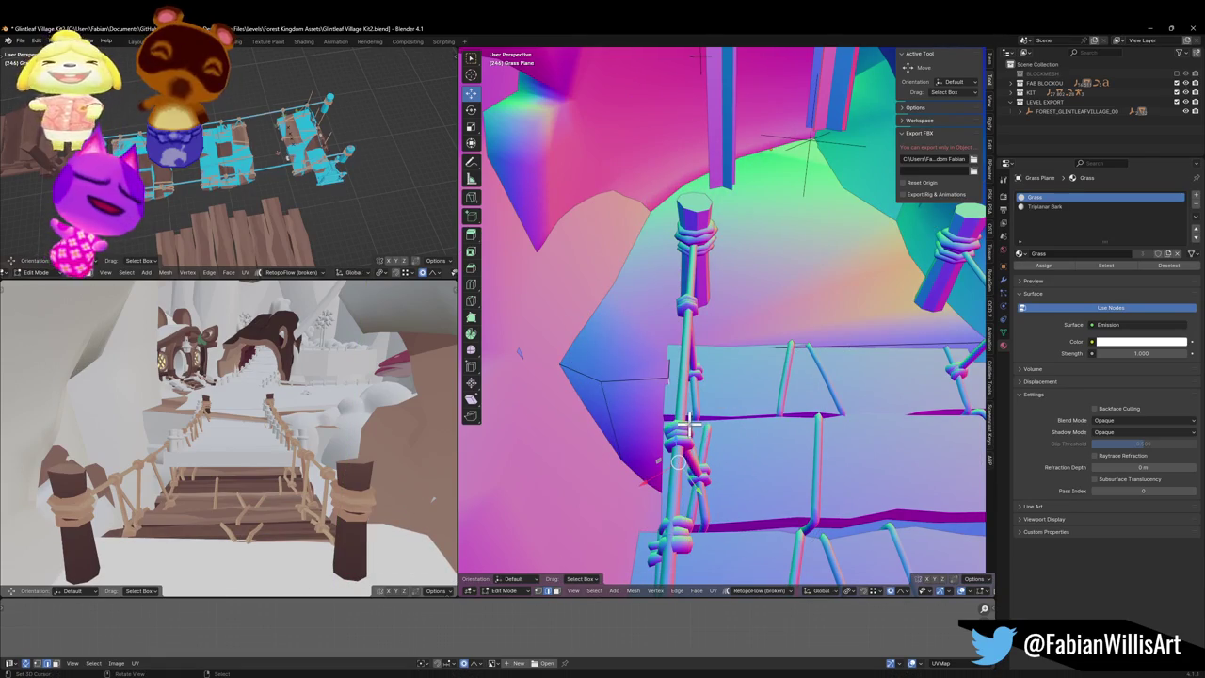
pyautogui.press('g')
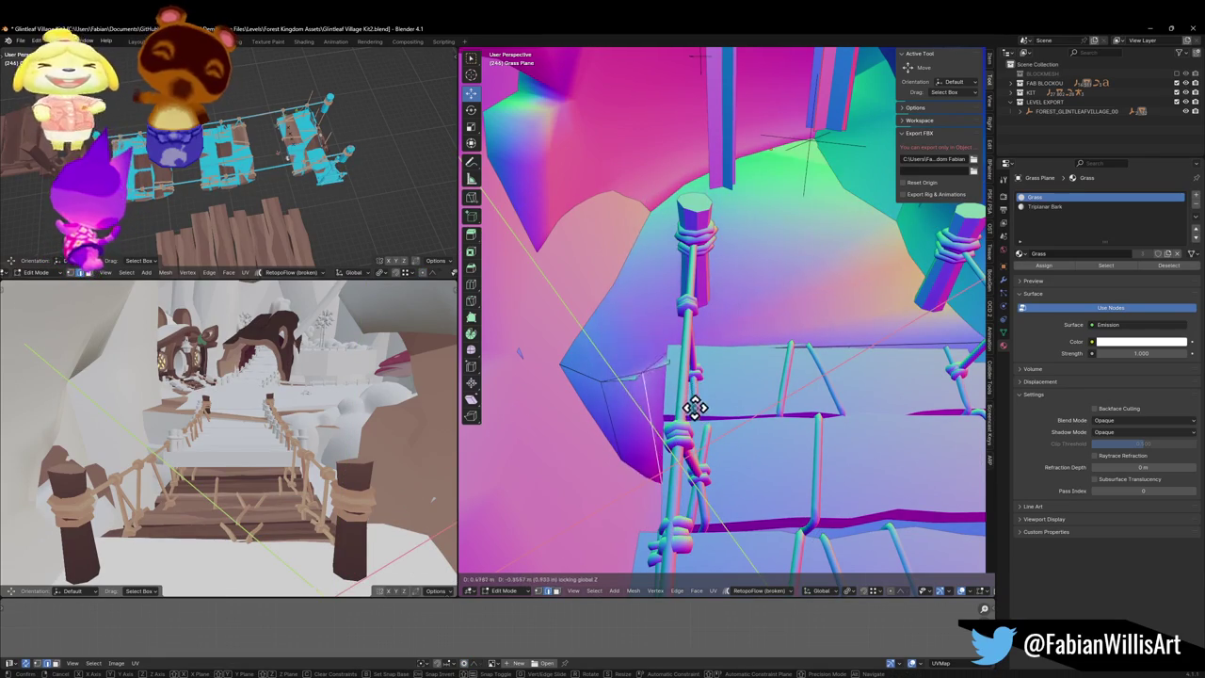
pyautogui.rightClick(703, 421)
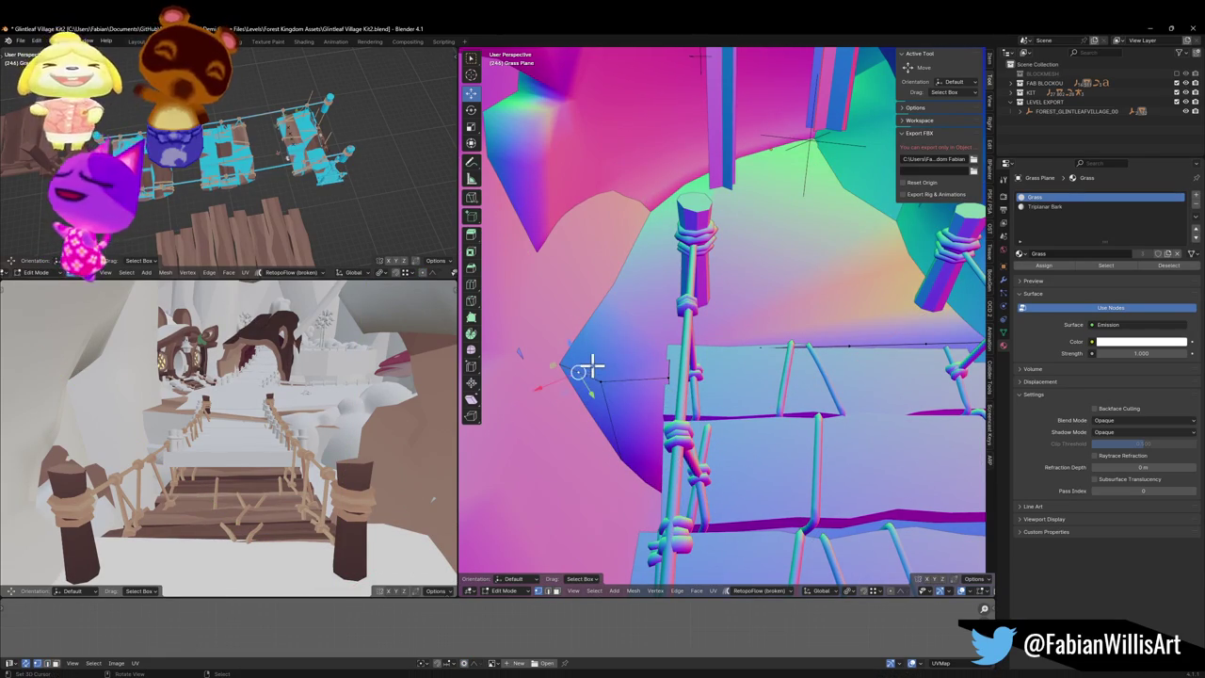
# Step: Isolate the Grass Plane in local view and look at it from above
pyautogui.press('KP_Divide')
pyautogui.scroll(-3, 701, 346)
pyautogui.moveTo(702, 344)
pyautogui.mouseDown()
pyautogui.moveTo(704, 392)
pyautogui.moveTo(726, 415)
pyautogui.mouseUp()
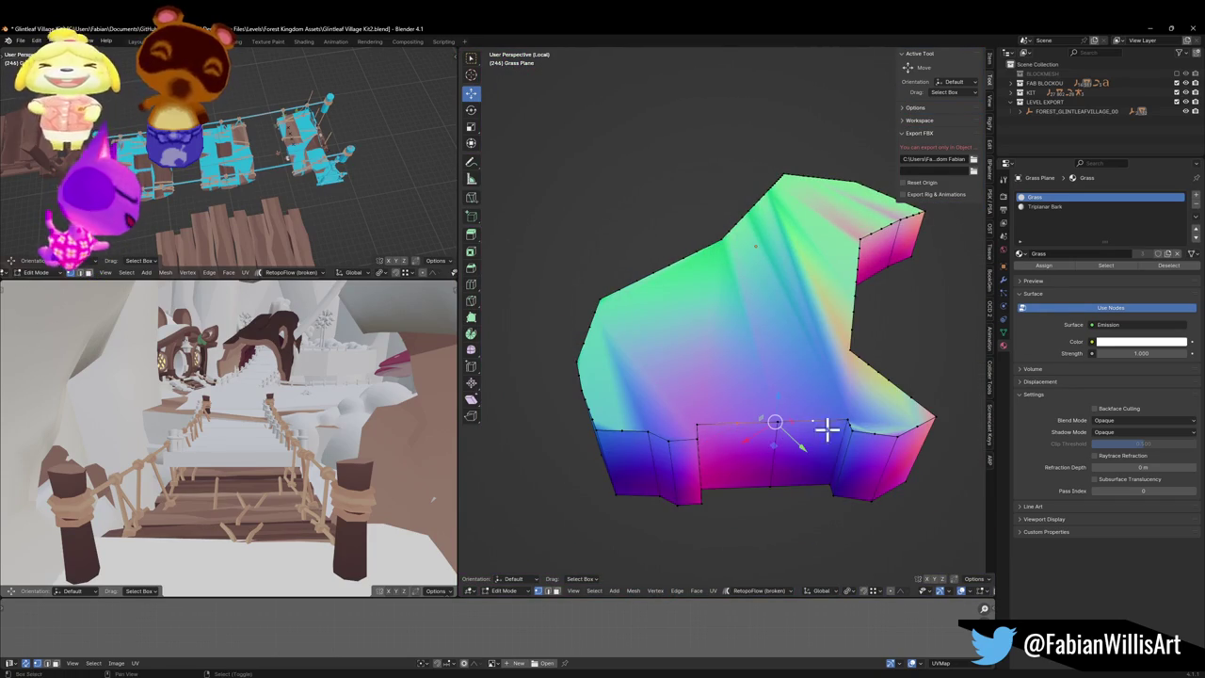
# Step: Dissolve the grass plane's redundant edge vertices and leave local view
pyautogui.moveTo(850, 412); pyautogui.dragTo(825, 379)
pyautogui.scroll(3, 740, 339)
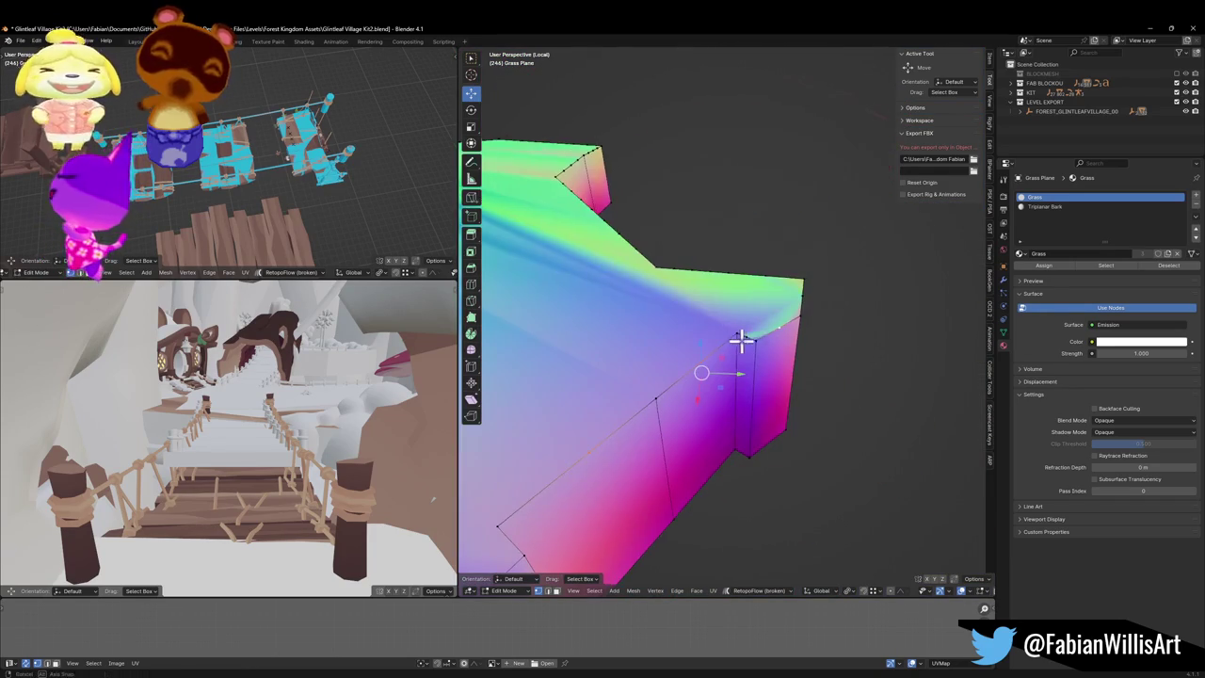
pyautogui.scroll(-2, 723, 329)
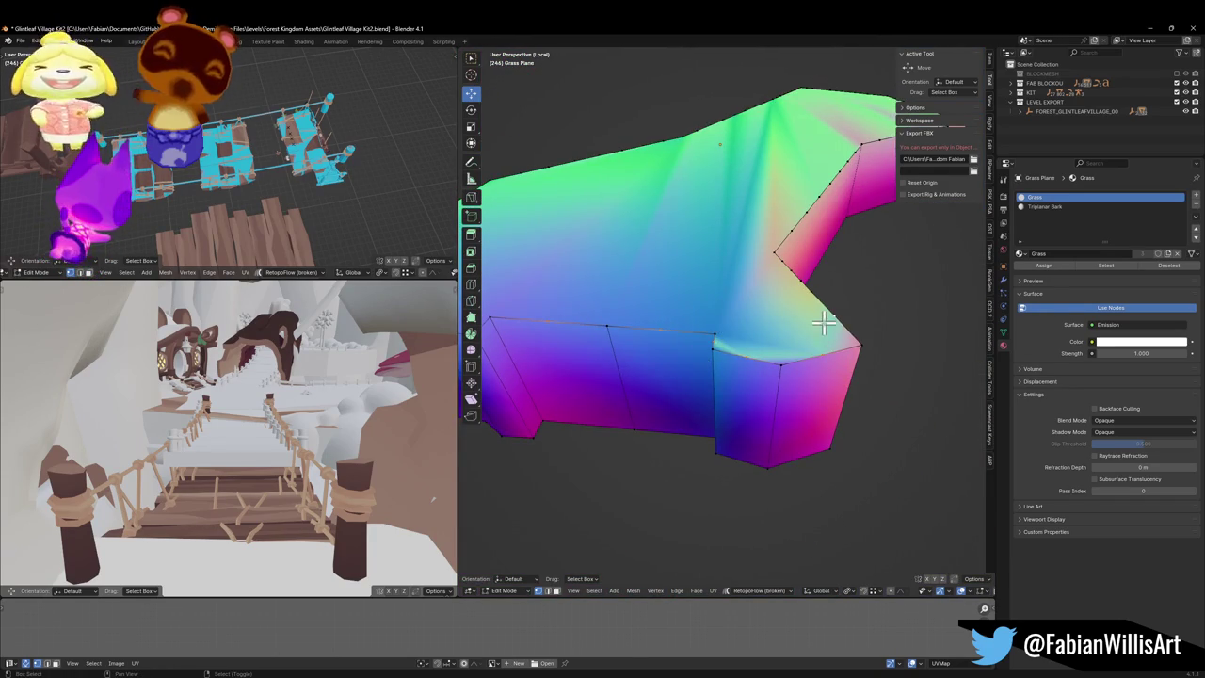
pyautogui.moveTo(688, 331); pyautogui.dragTo(872, 354)
pyautogui.hotkey('ctrl', 'x')
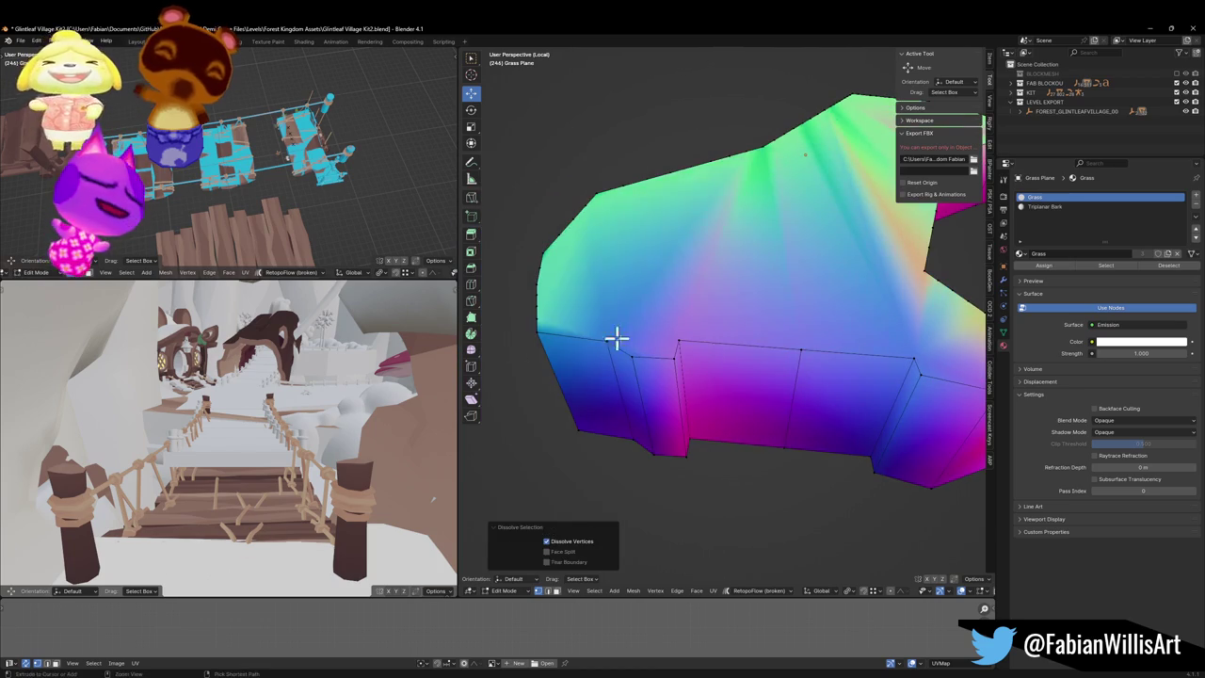
pyautogui.moveTo(617, 339)
pyautogui.mouseDown()
pyautogui.moveTo(672, 341)
pyautogui.moveTo(635, 346)
pyautogui.mouseUp()
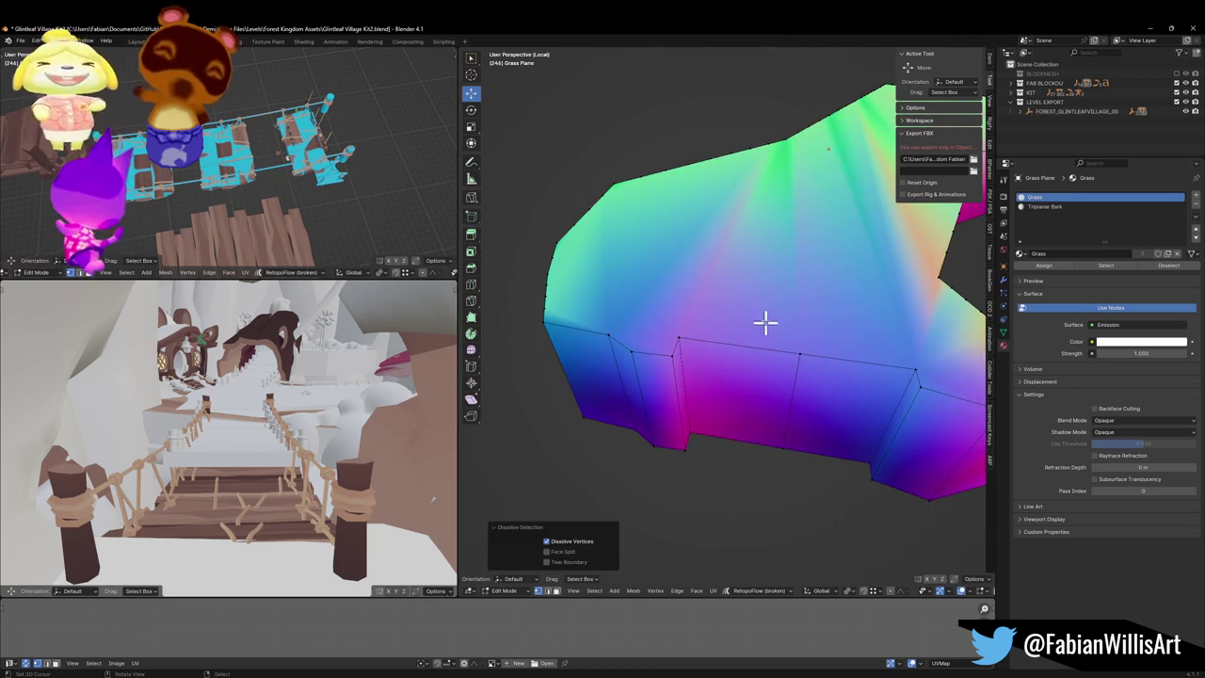
pyautogui.click(785, 284)
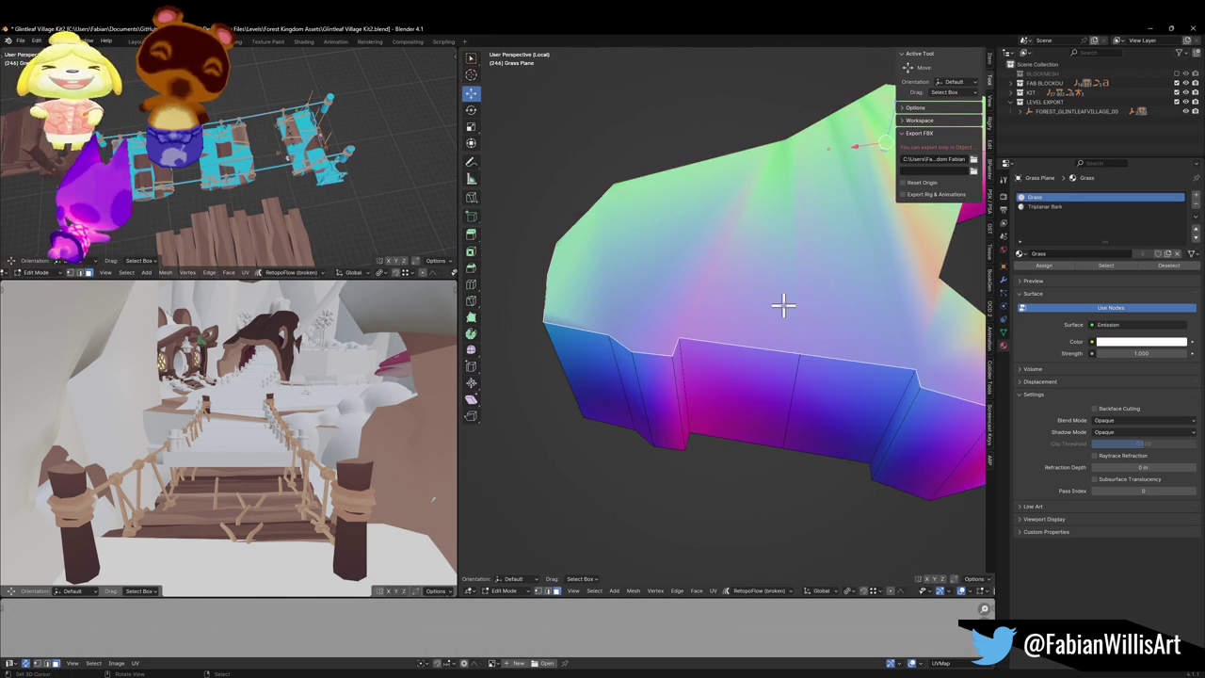
pyautogui.press('KP_Divide')
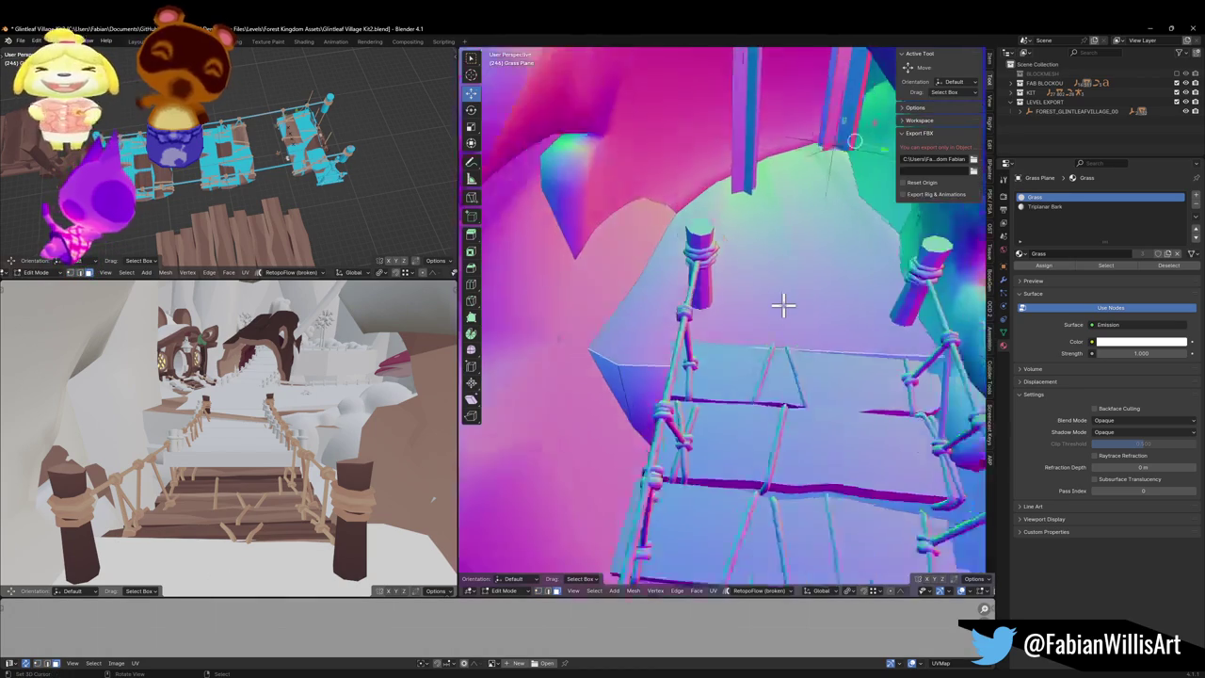
# Step: Add an edge loop across the grass edge near the bridge, with zero vertical offset
pyautogui.press('g')
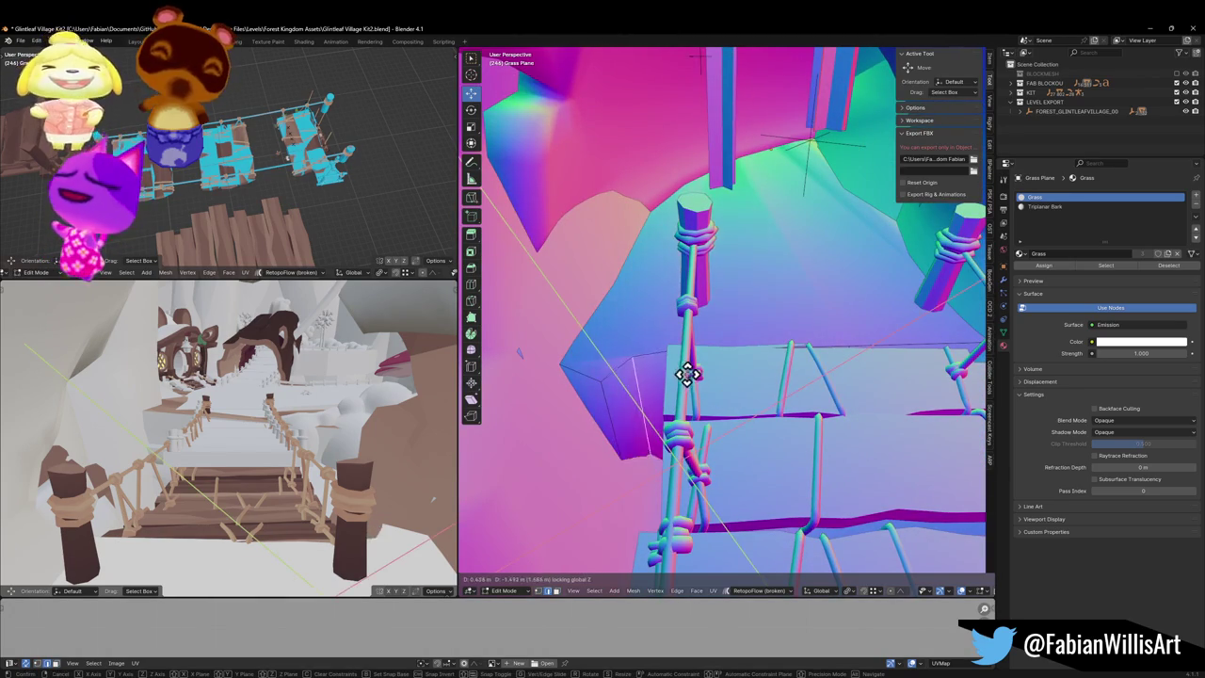
pyautogui.press('Escape')
pyautogui.click(594, 399)
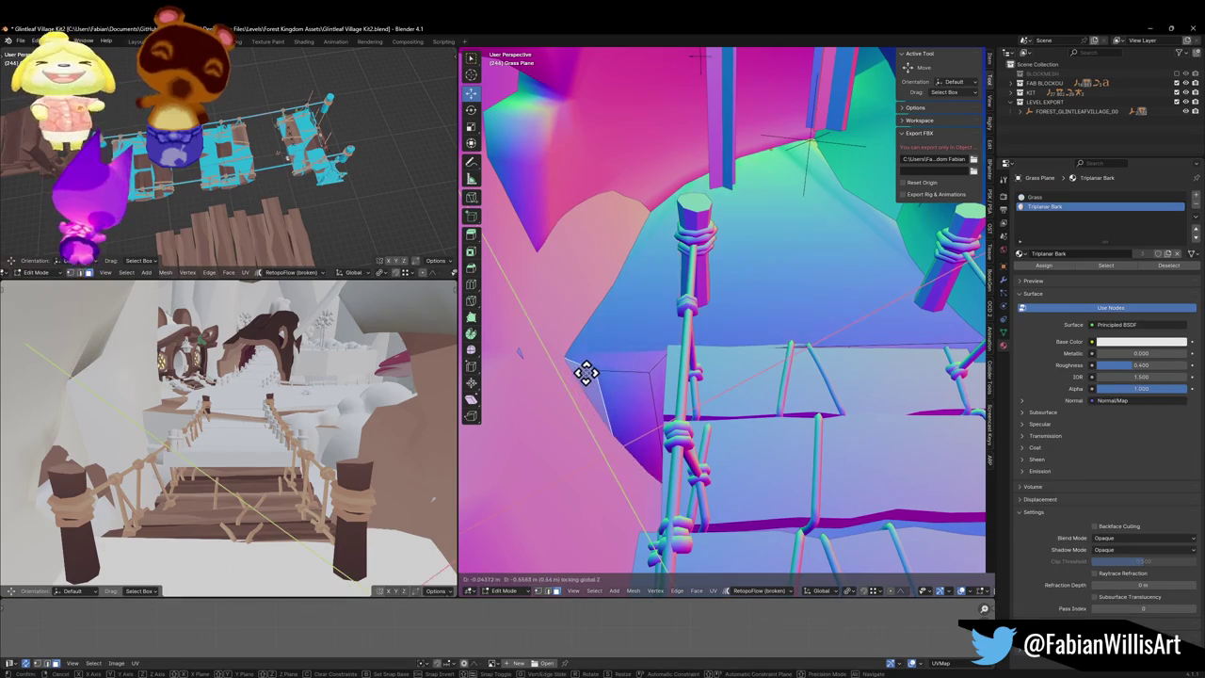
pyautogui.click(597, 386)
pyautogui.moveTo(656, 368); pyautogui.dragTo(697, 360)
pyautogui.click(637, 358)
pyautogui.rightClick(637, 359)
pyautogui.press('g')
pyautogui.press('z')
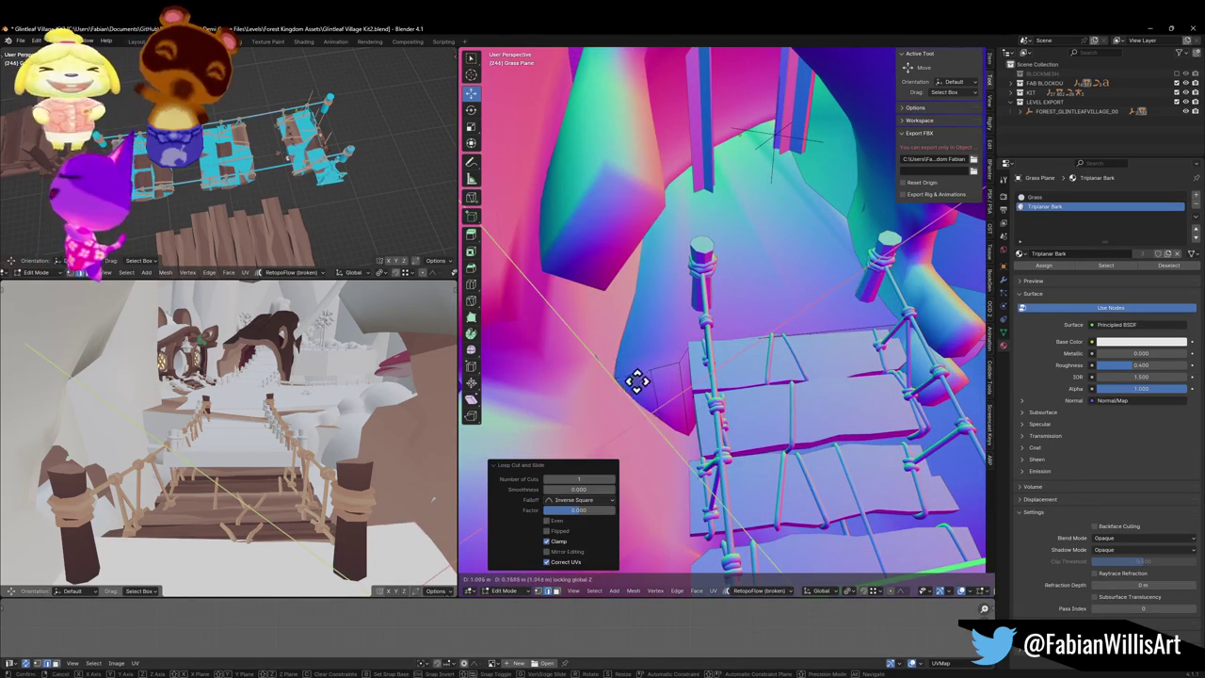
pyautogui.press('0')
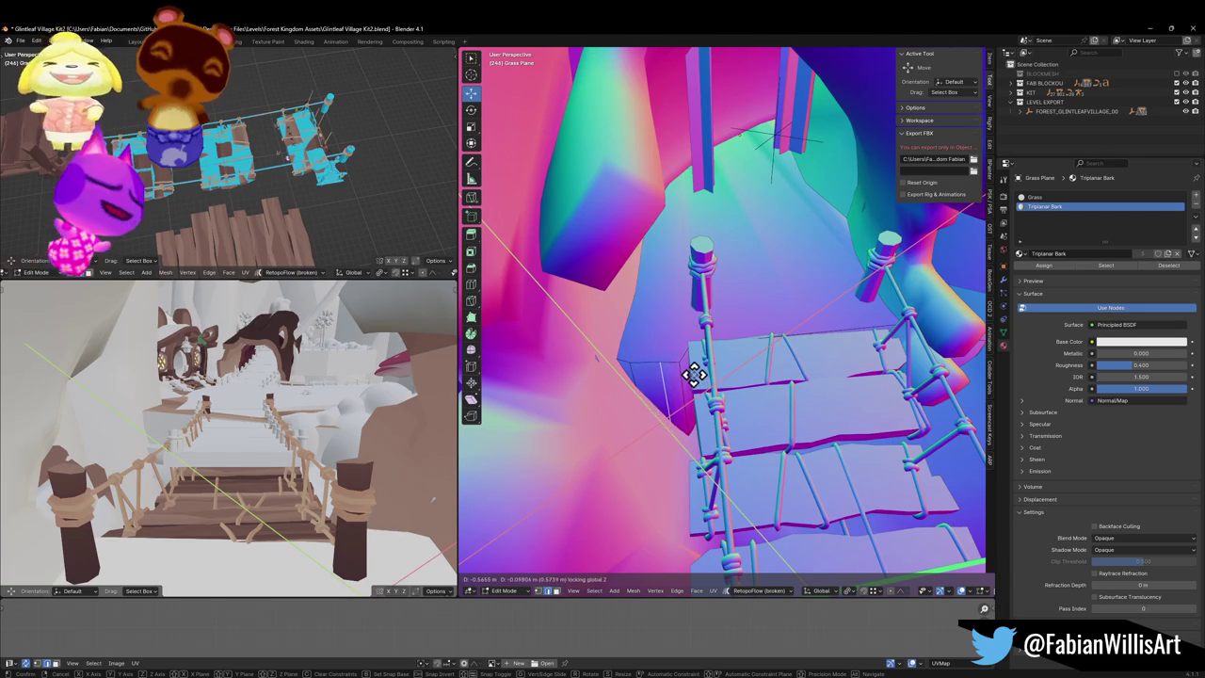
pyautogui.click(695, 369)
# Step: Back in Object Mode, apply the Grass Plane's rotation and scale
pyautogui.moveTo(695, 369)
pyautogui.mouseDown()
pyautogui.moveTo(672, 389)
pyautogui.moveTo(671, 358)
pyautogui.moveTo(732, 318)
pyautogui.moveTo(761, 338)
pyautogui.moveTo(672, 328)
pyautogui.mouseUp()
pyautogui.hotkey('ctrl', 'Tab')
pyautogui.click(705, 331)
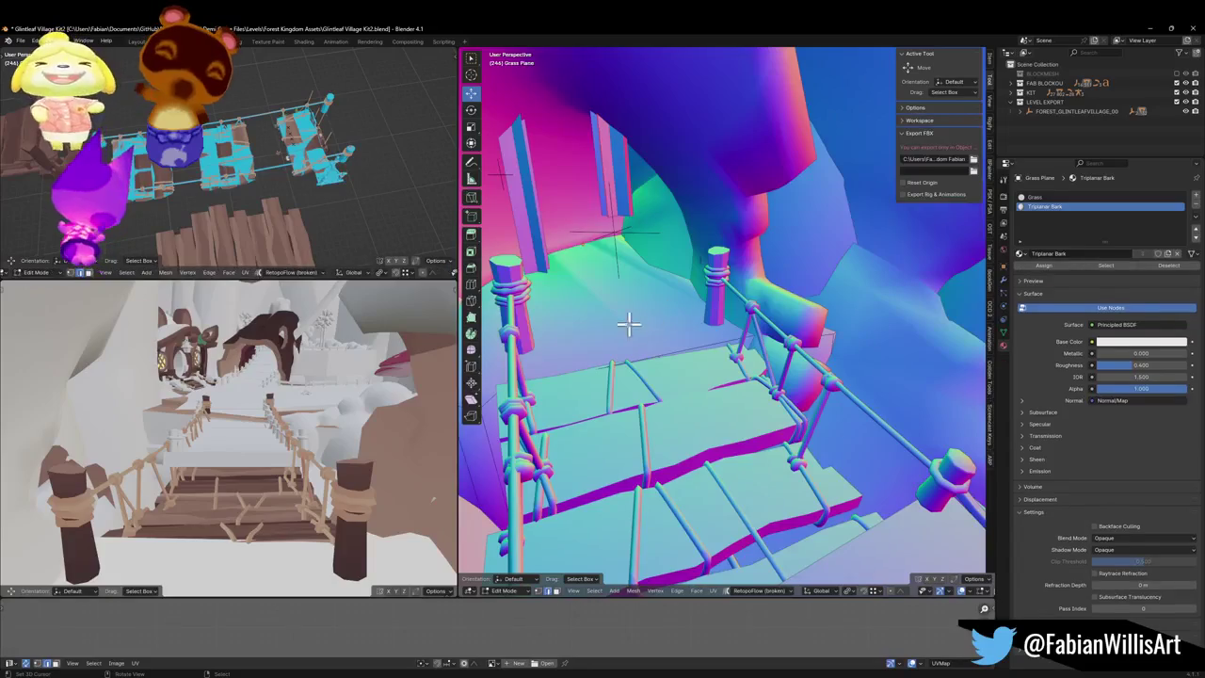
pyautogui.click(627, 322)
pyautogui.hotkey('ctrl', 'a')
pyautogui.click(637, 323)
pyautogui.moveTo(640, 325); pyautogui.dragTo(723, 352)
pyautogui.scroll(-5, 723, 356)
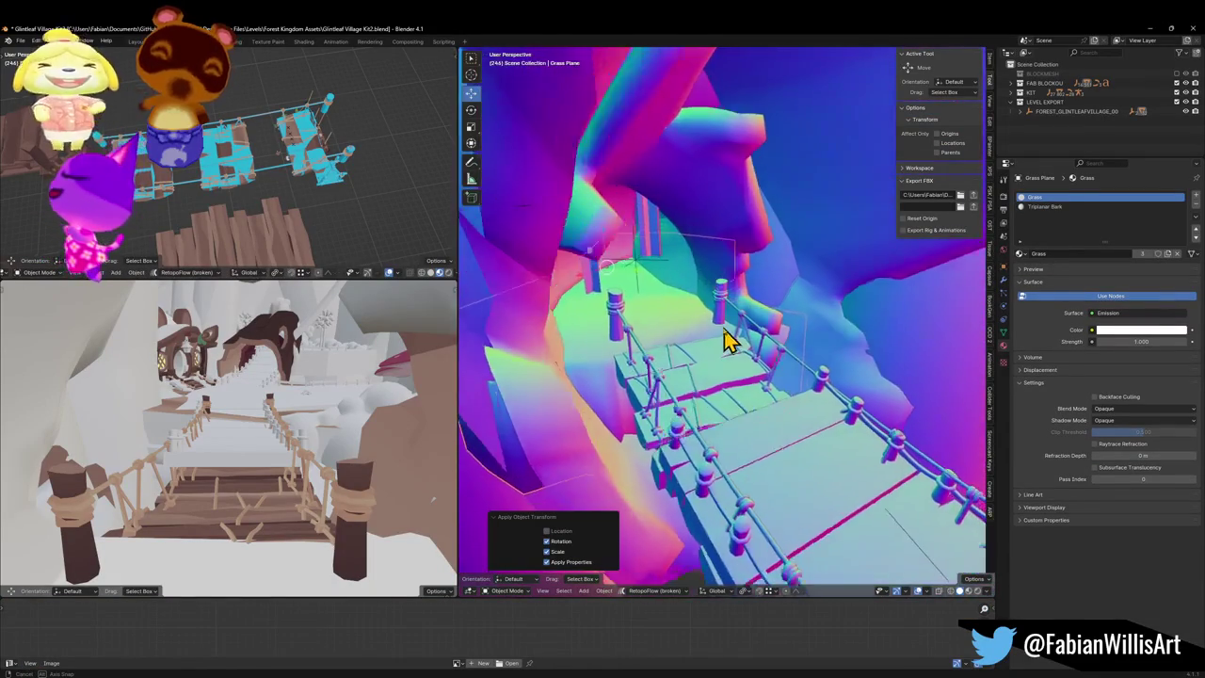
# Step: Save the blend file and walk through the scene toward the house
pyautogui.hotkey('ctrl', 's')
pyautogui.hotkey('shift', '`')
pyautogui.click(674, 331)
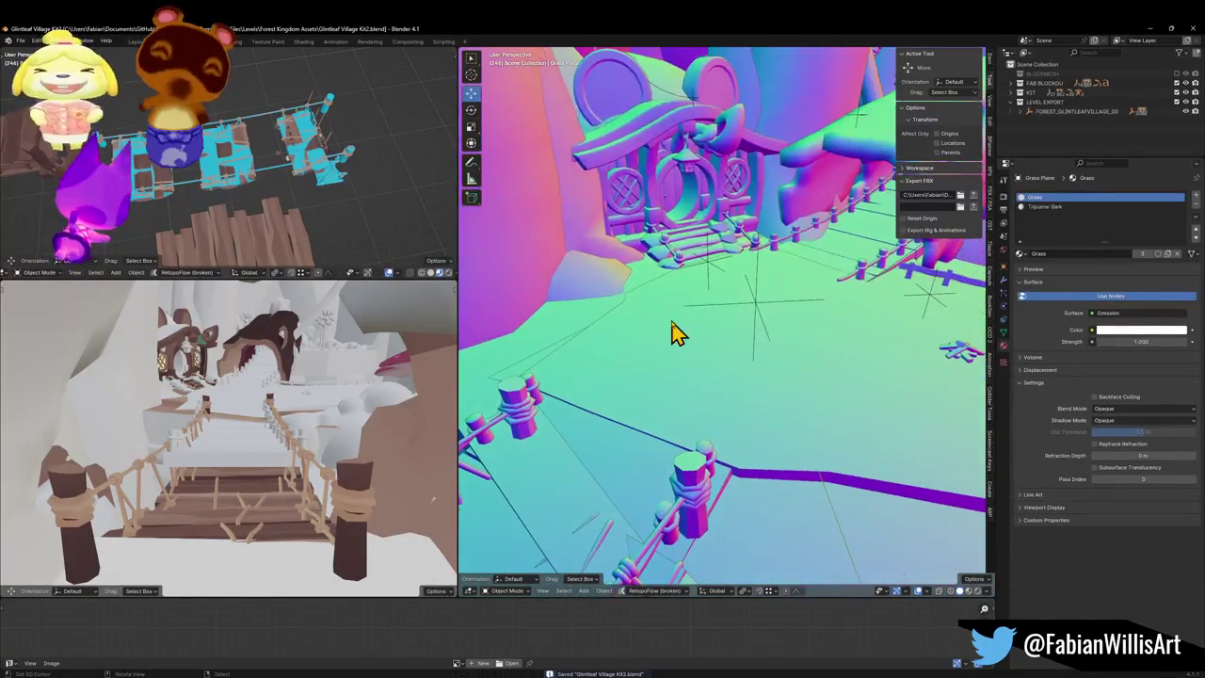
pyautogui.hotkey('shift', '`')
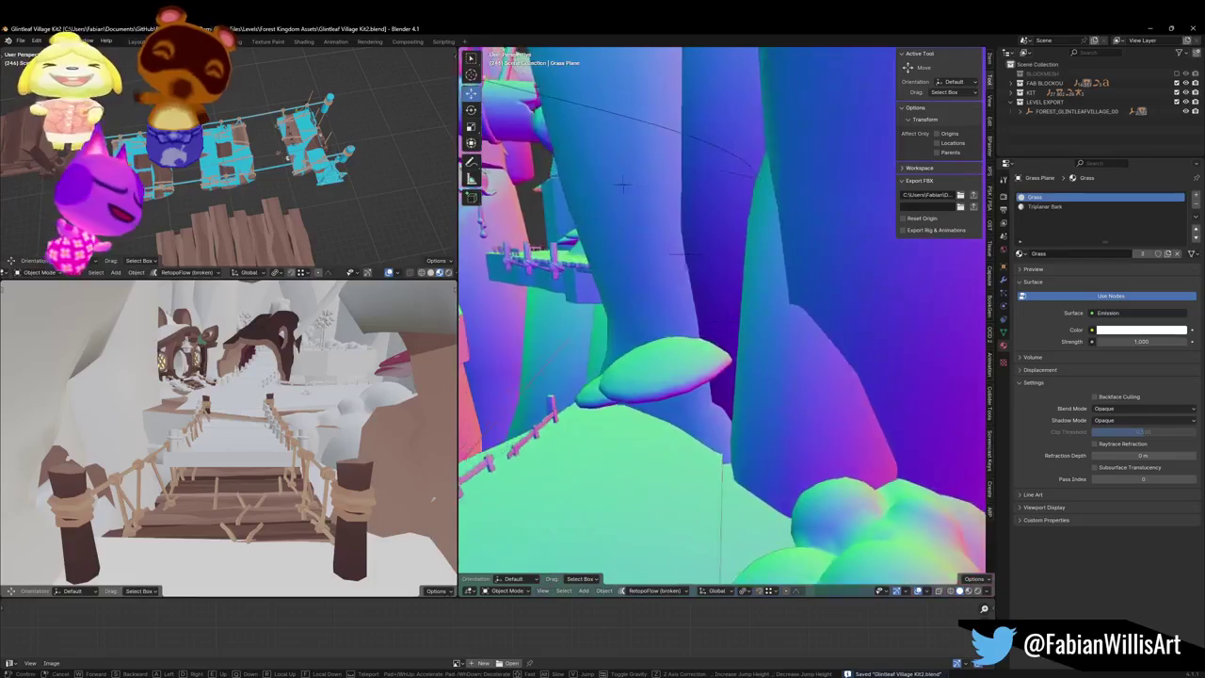
pyautogui.click(724, 321)
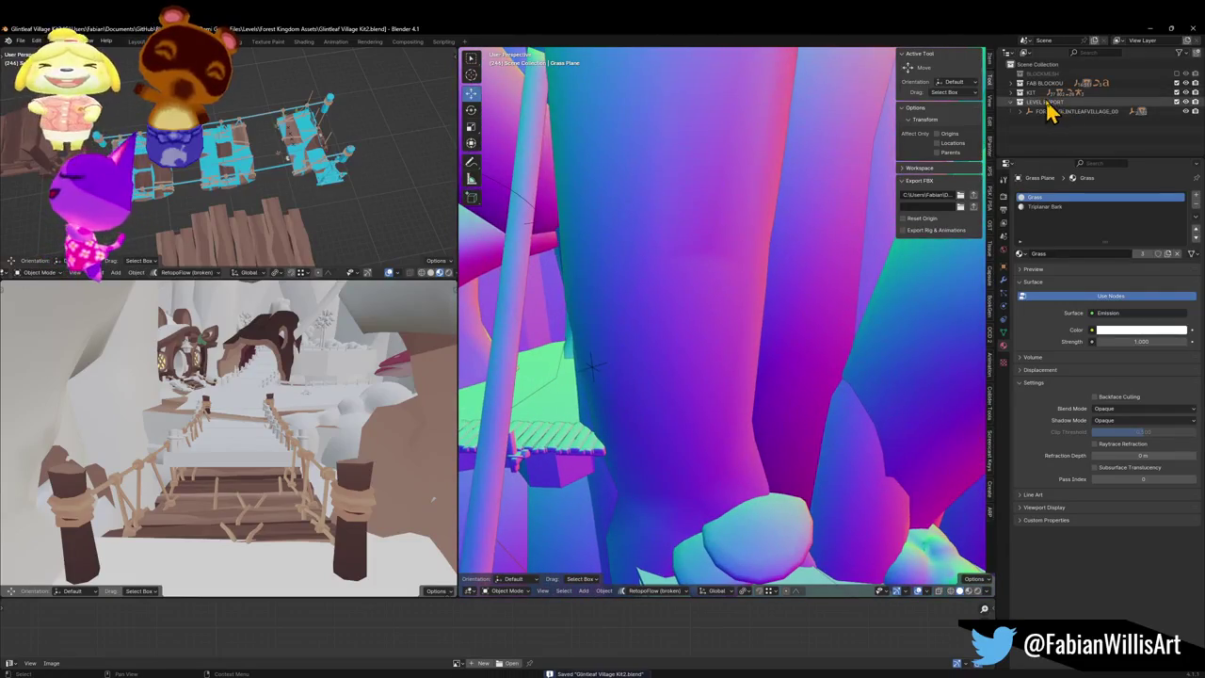
# Step: Exclude the KIT collection, select cliff piece Cylinder.072, then undo
pyautogui.click(1176, 92)
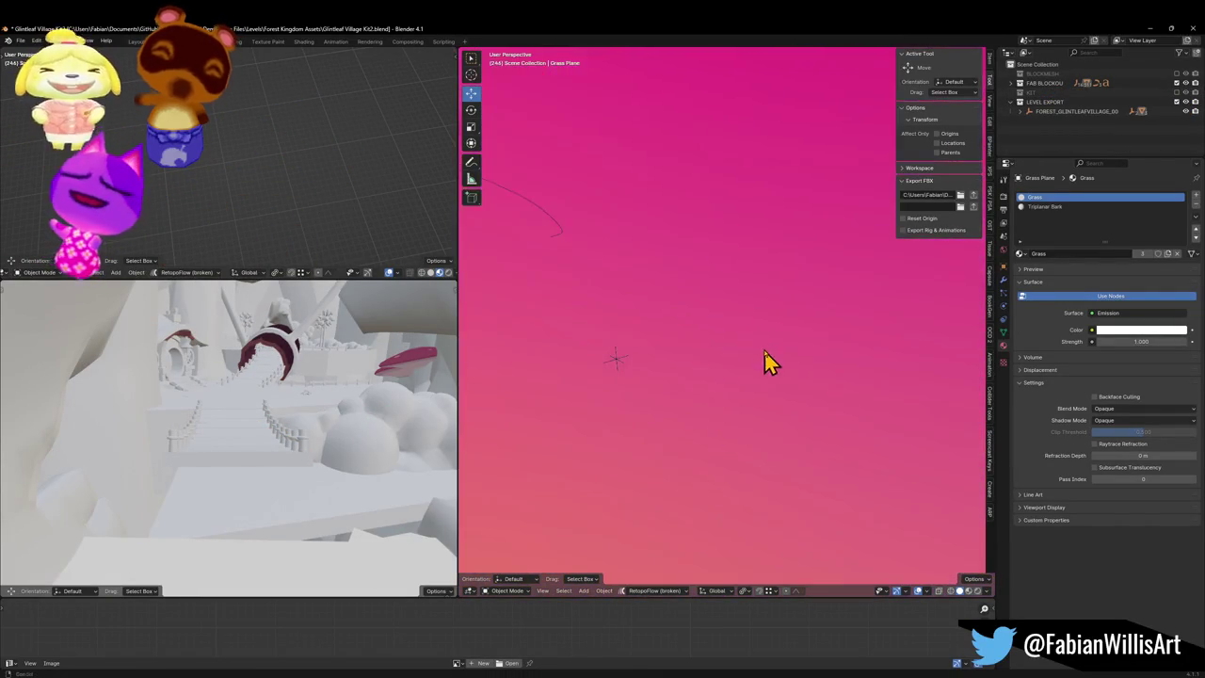
pyautogui.click(773, 419)
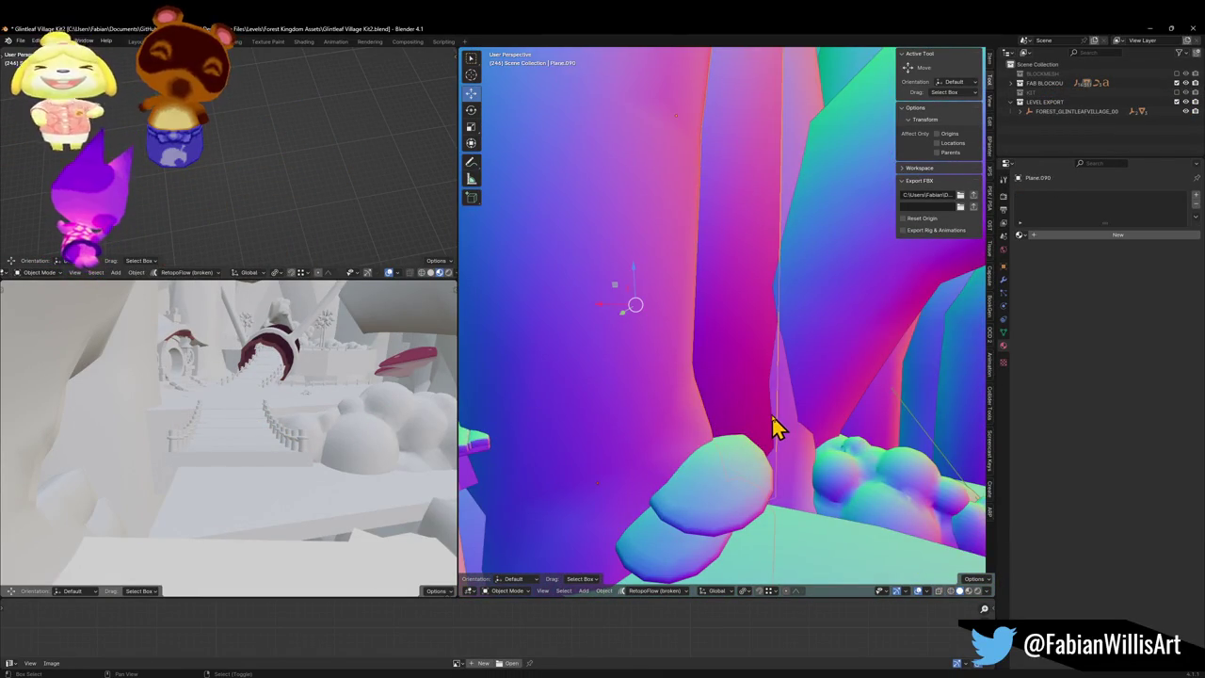
pyautogui.scroll(-3, 760, 363)
pyautogui.scroll(2, 765, 365)
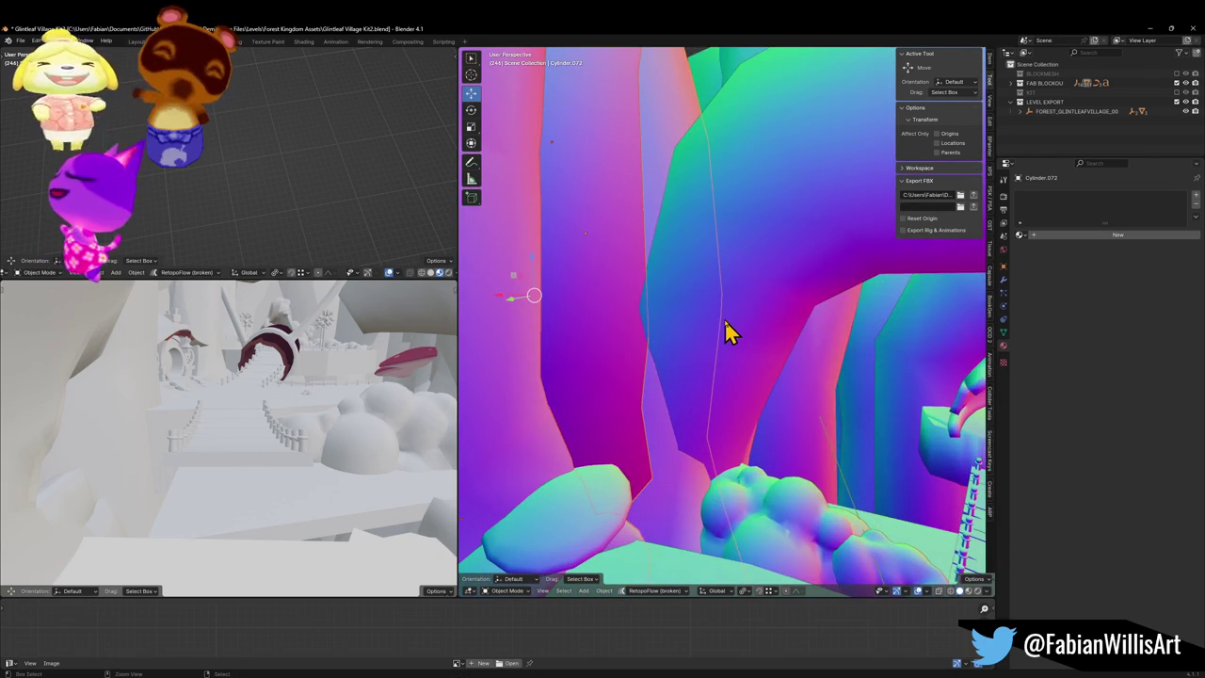
pyautogui.hotkey('ctrl', 'z')
pyautogui.hotkey('ctrl', 'z')
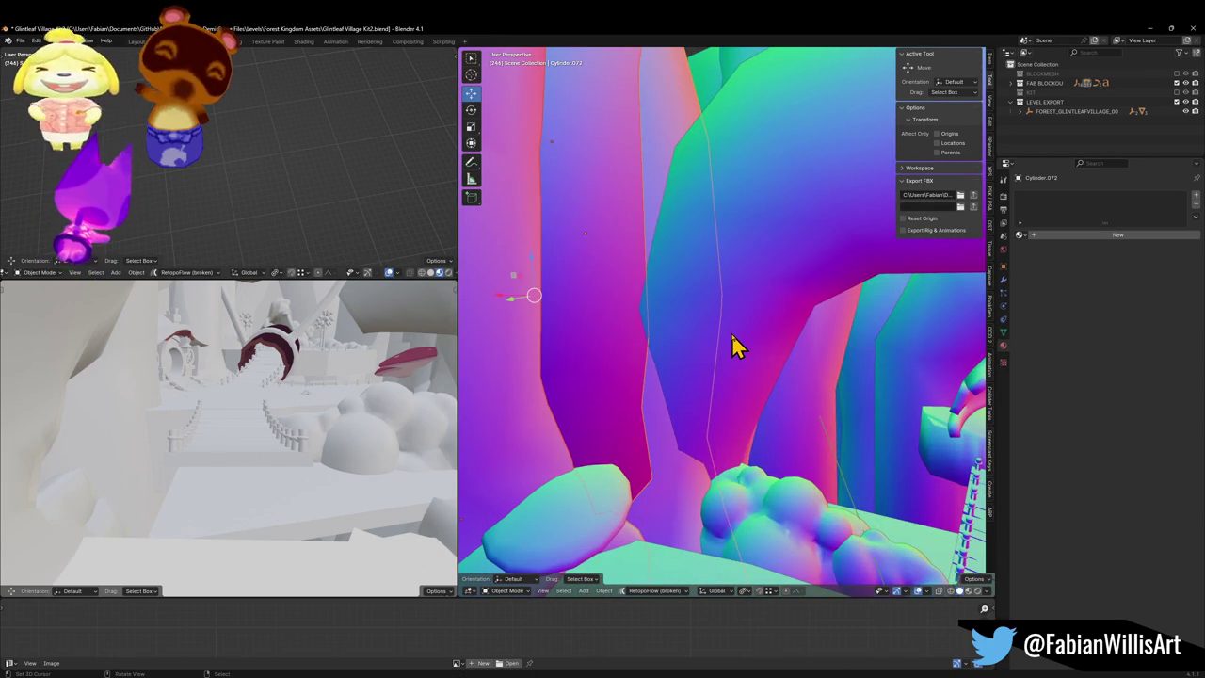
# Step: Select thin cliff piece Plane.090 and apply its Skin, Subdivision and Decimate modifiers
pyautogui.click(581, 275)
pyautogui.hotkey('shift', '`')
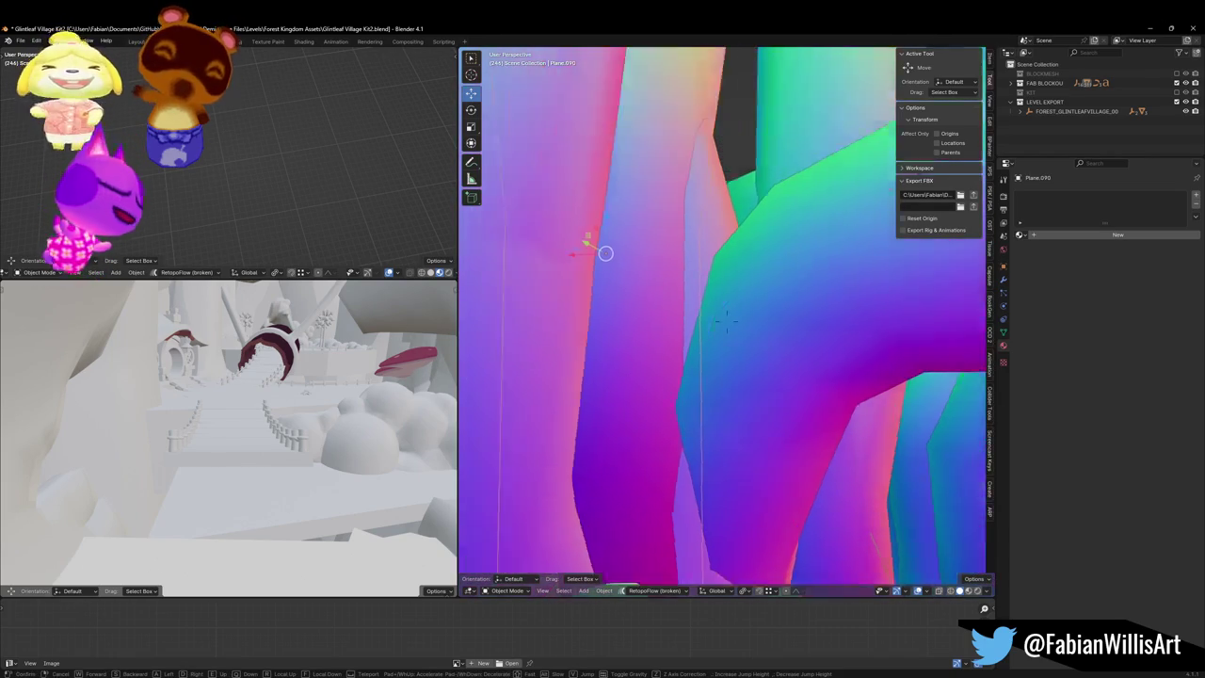
pyautogui.click(624, 349)
pyautogui.click(763, 341)
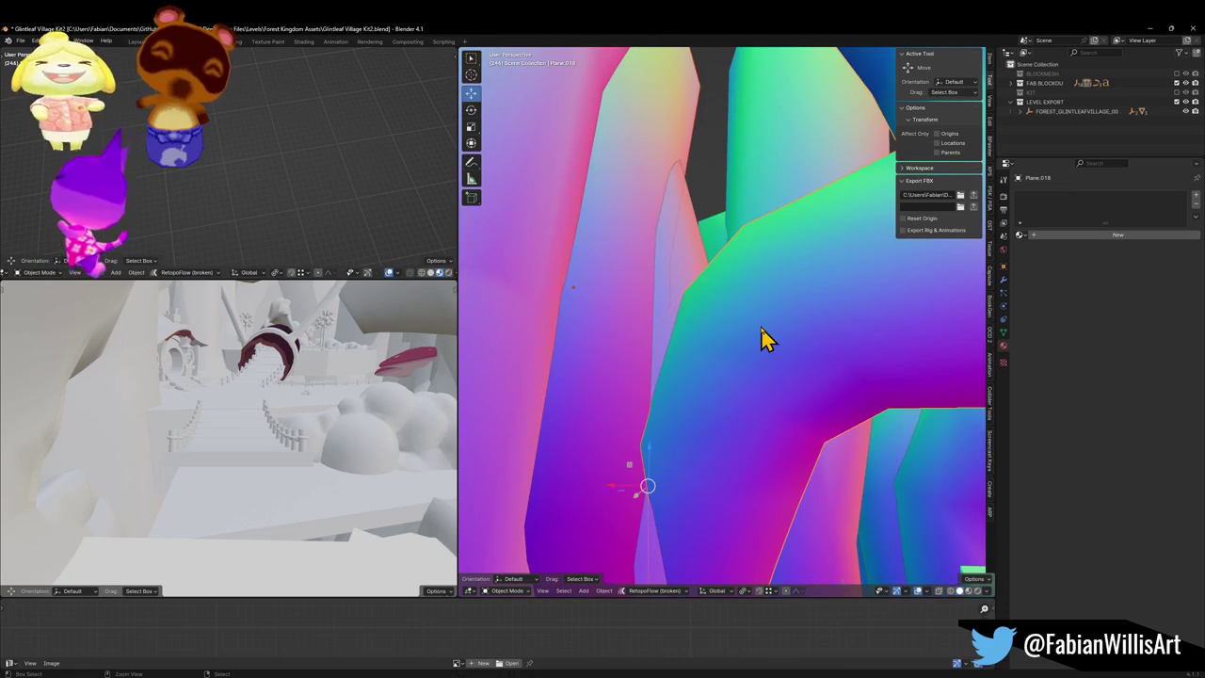
pyautogui.click(624, 345)
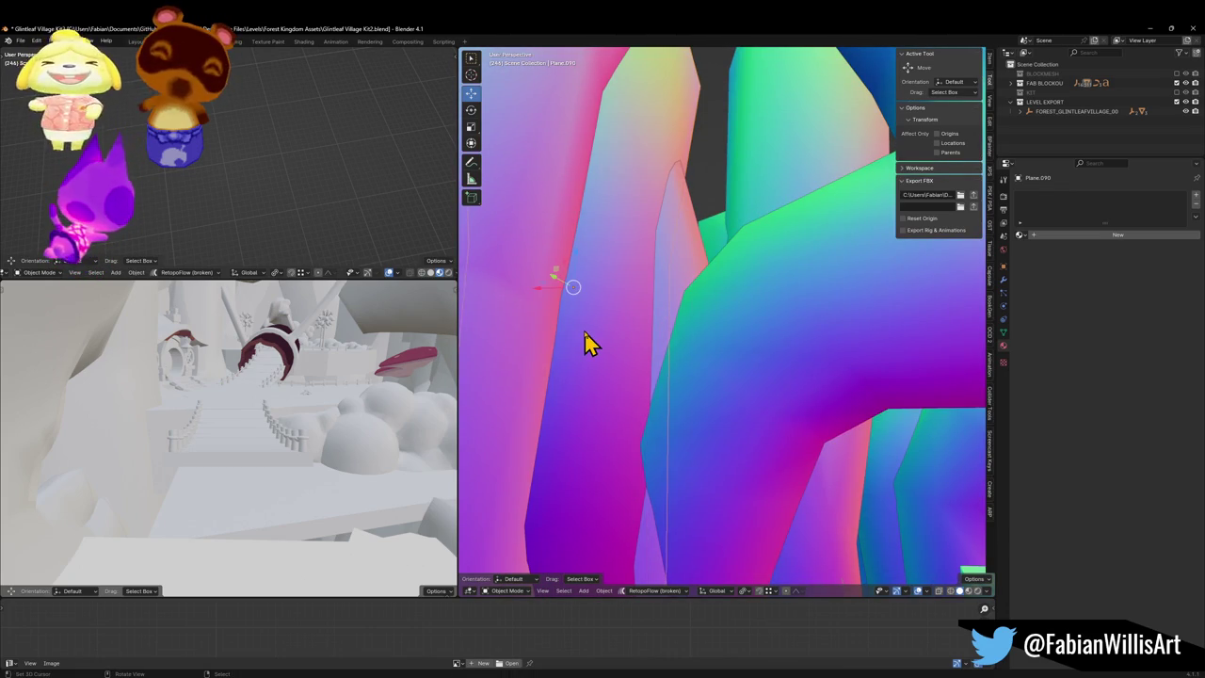
pyautogui.click(1003, 281)
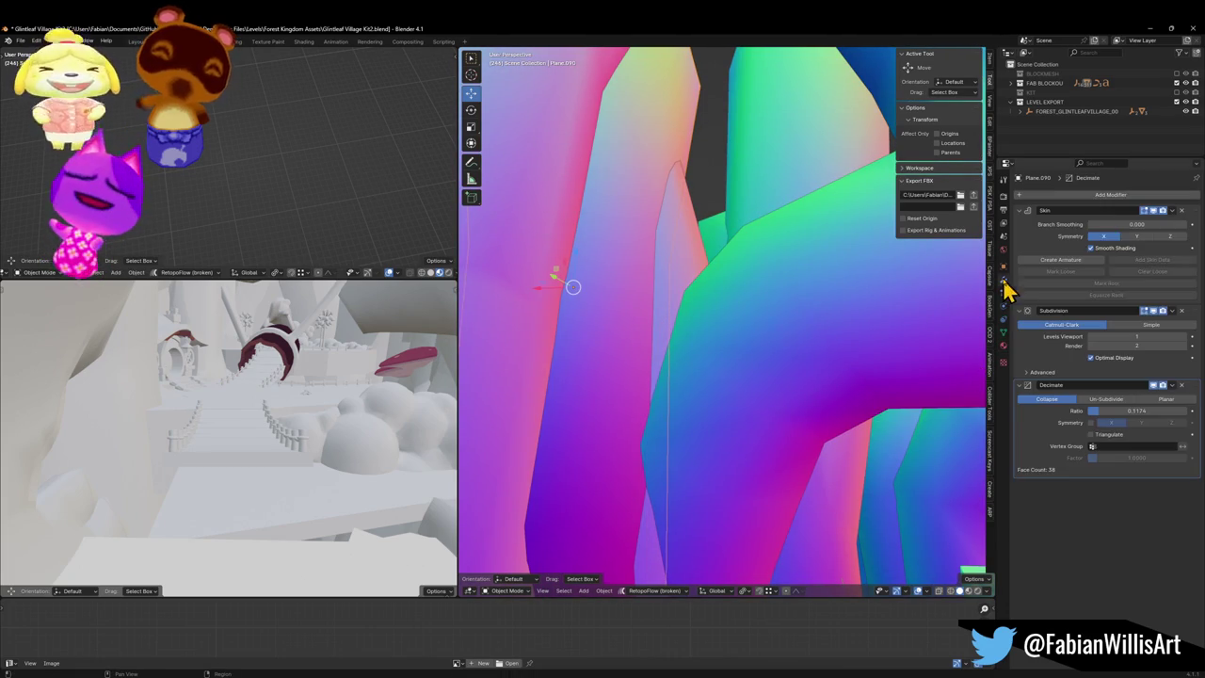
pyautogui.hotkey('ctrl', 'a')
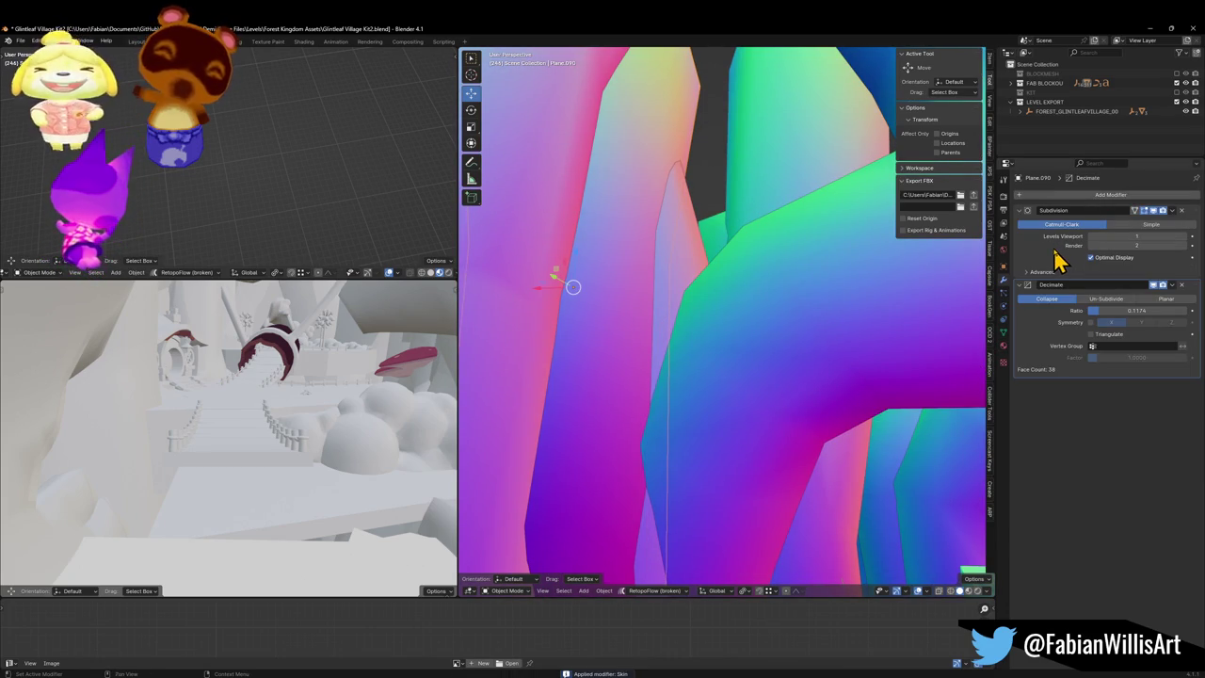
pyautogui.hotkey('ctrl', 'a')
pyautogui.hotkey('ctrl', 'a')
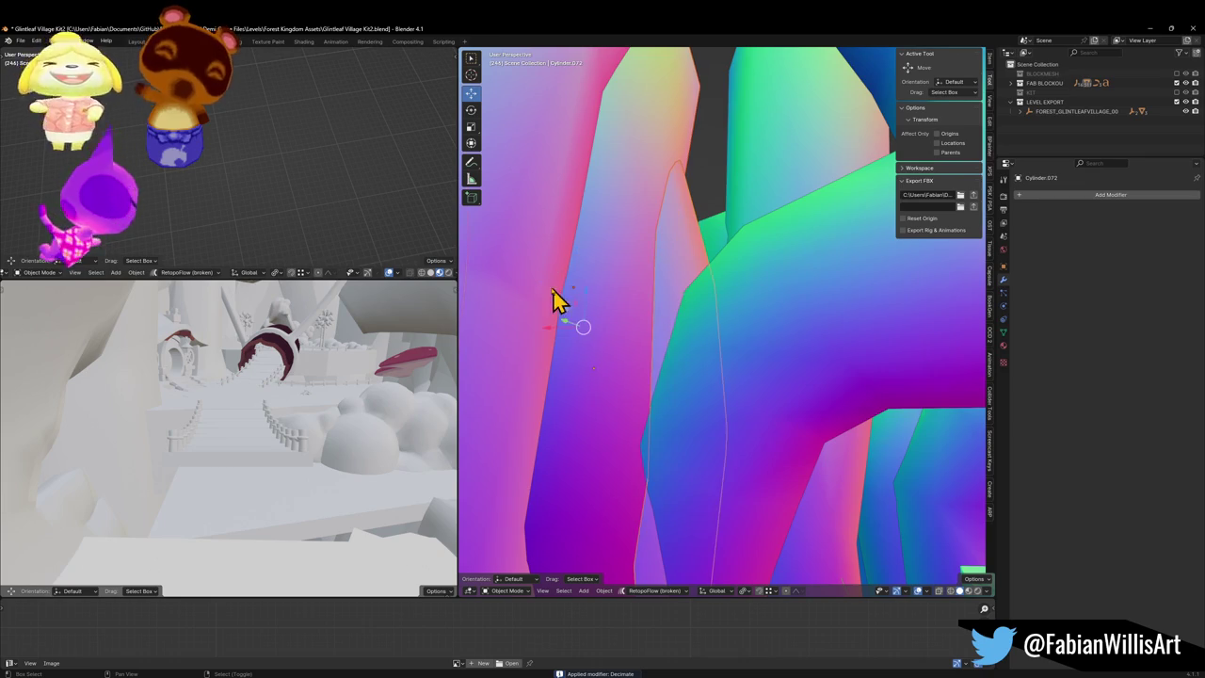
# Step: Select the green cliff piece Plane.018 and briefly inspect its geometry in Edit Mode
pyautogui.click(764, 306)
pyautogui.press('Tab')
pyautogui.press('Tab')
pyautogui.click(522, 329)
pyautogui.click(733, 333)
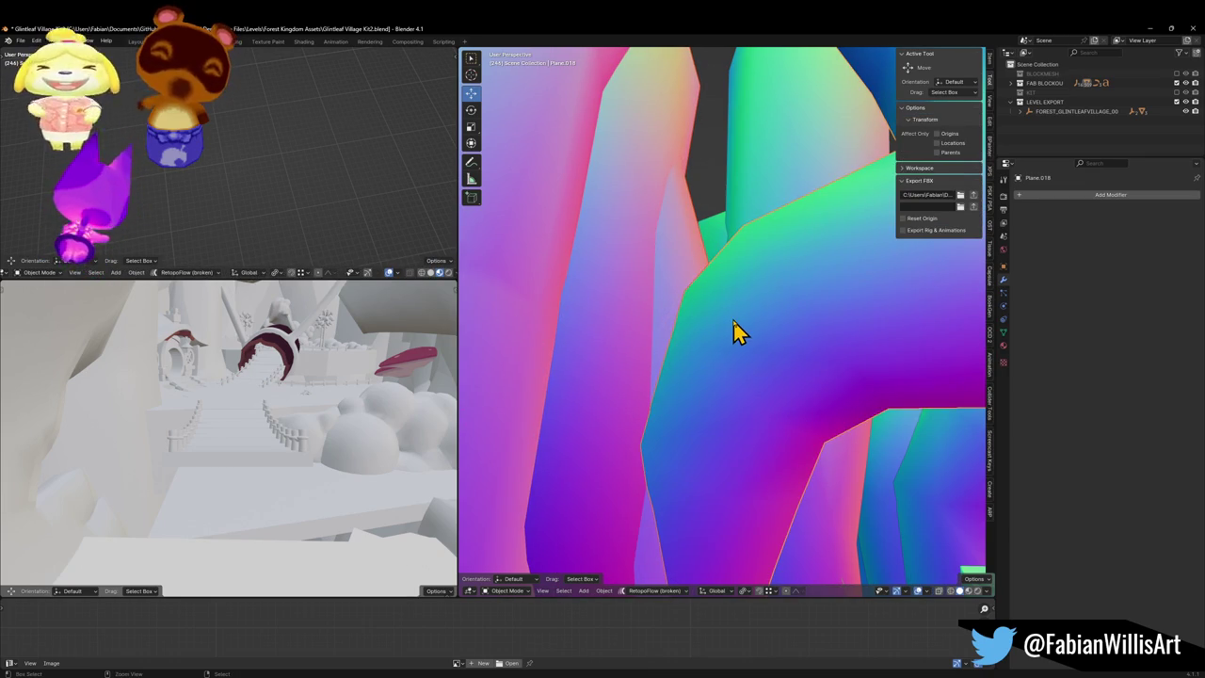
# Step: Walk through the level in first person past the pink walls, cloud bushes and stairs
pyautogui.hotkey('shift', '`')
pyautogui.press('w')
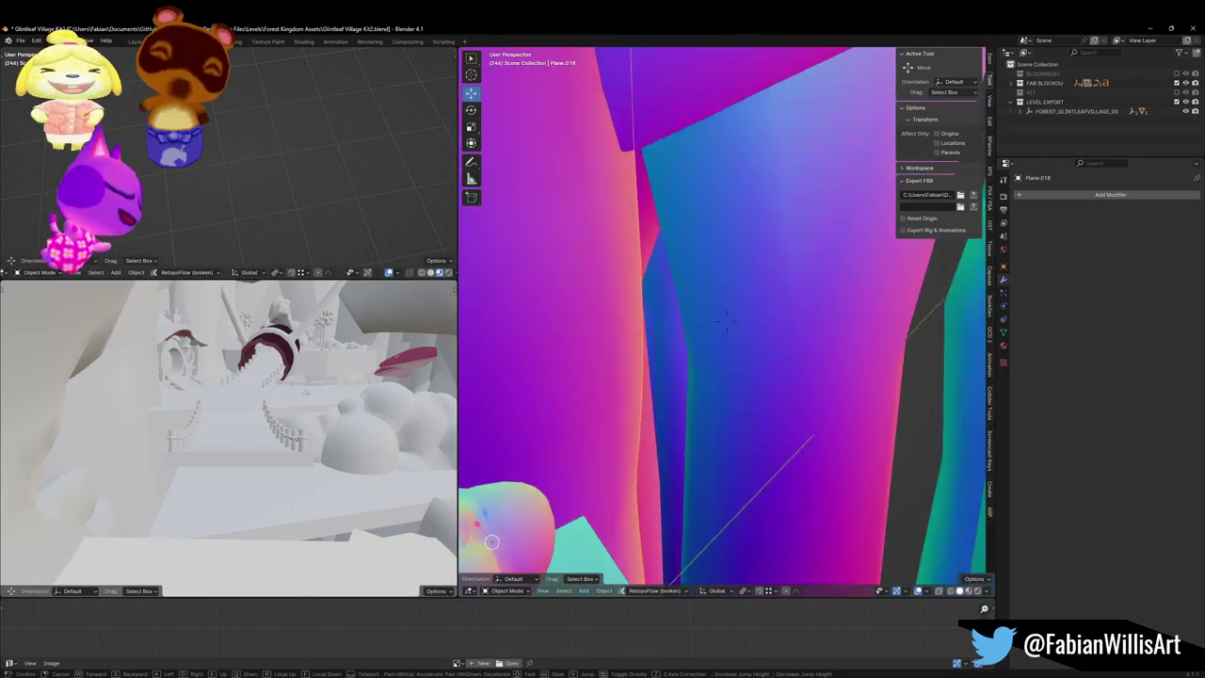
pyautogui.press('s')
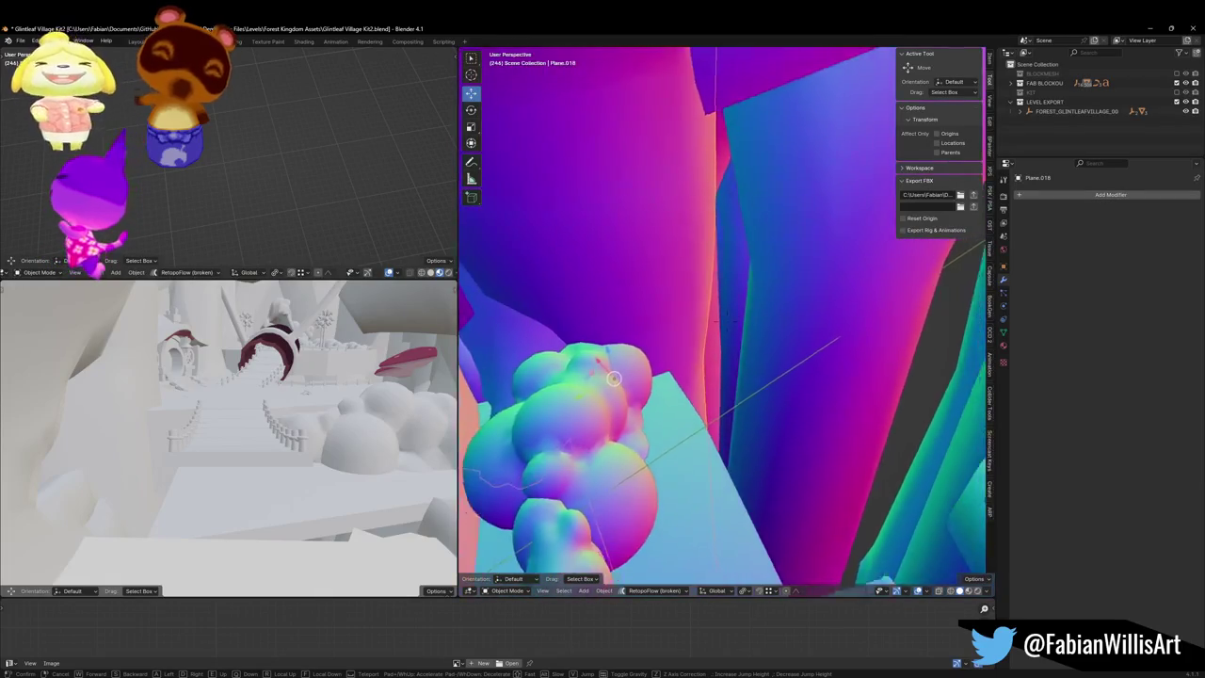
pyautogui.press('w')
pyautogui.press('s')
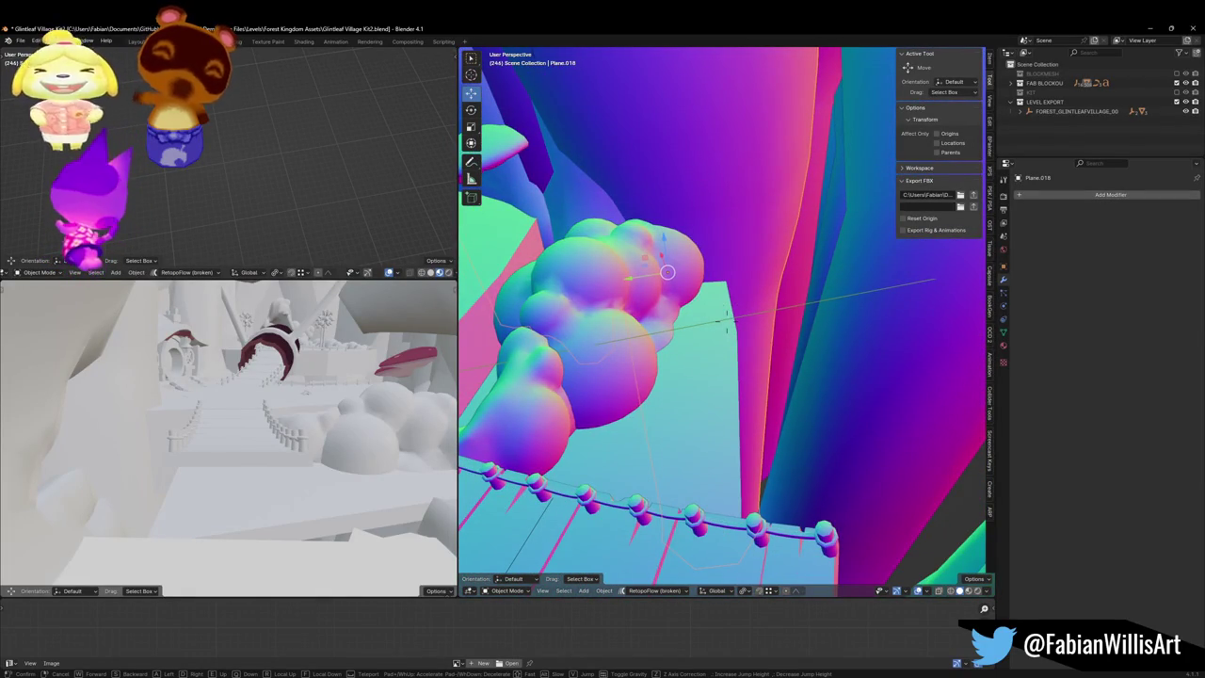
pyautogui.press('s')
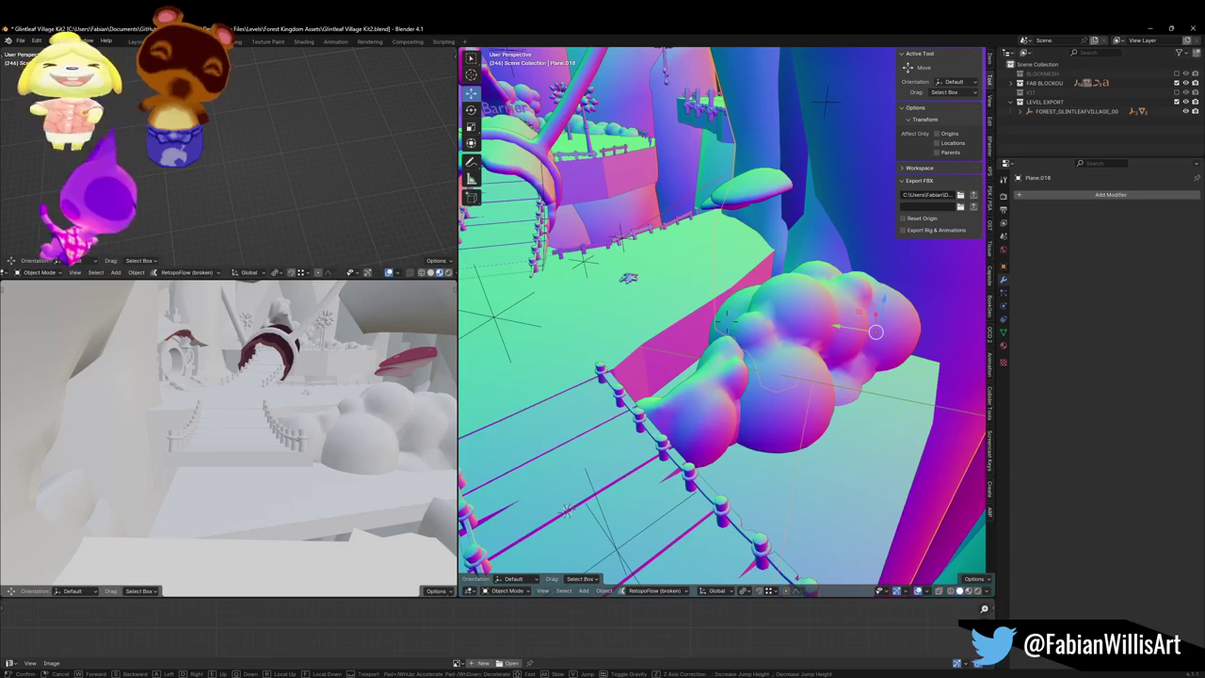
pyautogui.press('w')
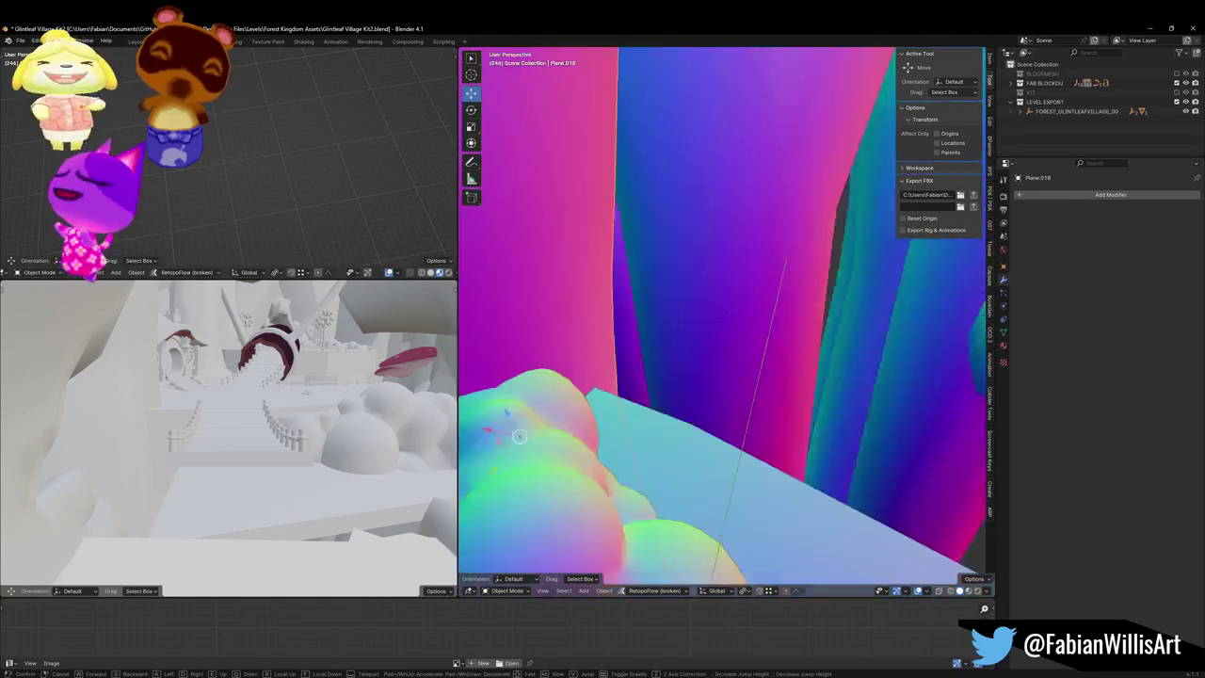
pyautogui.press('s')
pyautogui.click(702, 330)
# Step: Unhide all hidden objects with Alt+H and walk over the bridge to the arch and stairs
pyautogui.hotkey('alt', 'h')
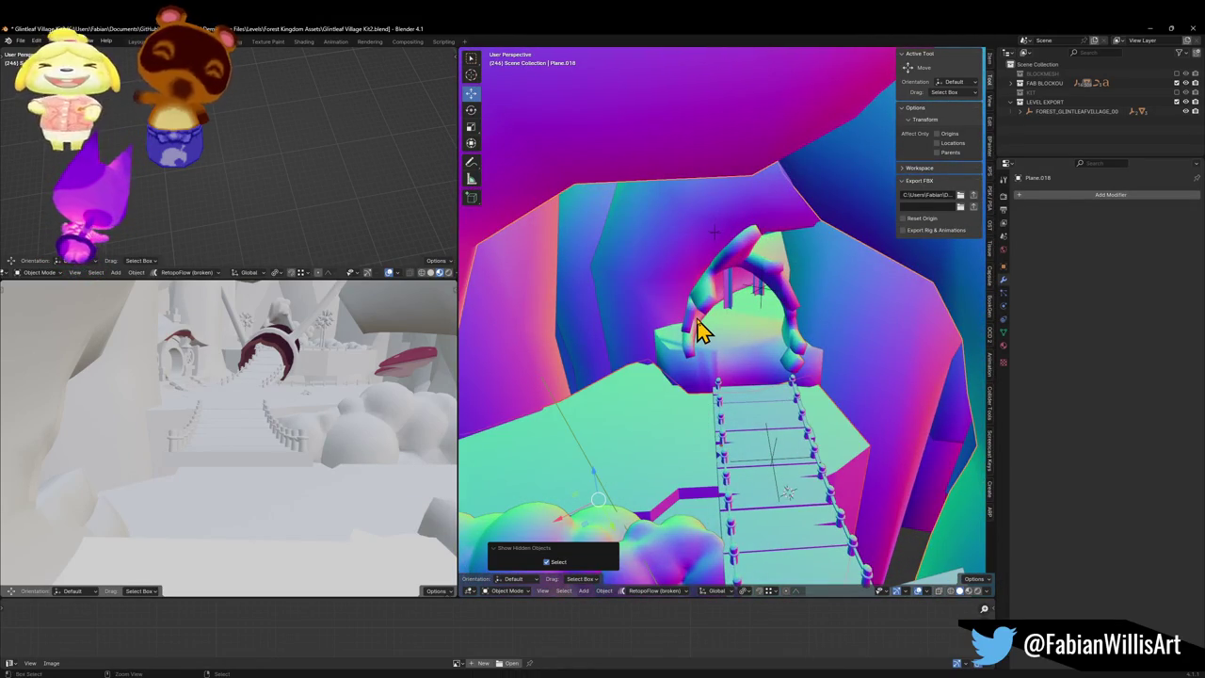
pyautogui.hotkey('shift', '`')
pyautogui.press('w')
pyautogui.press('s')
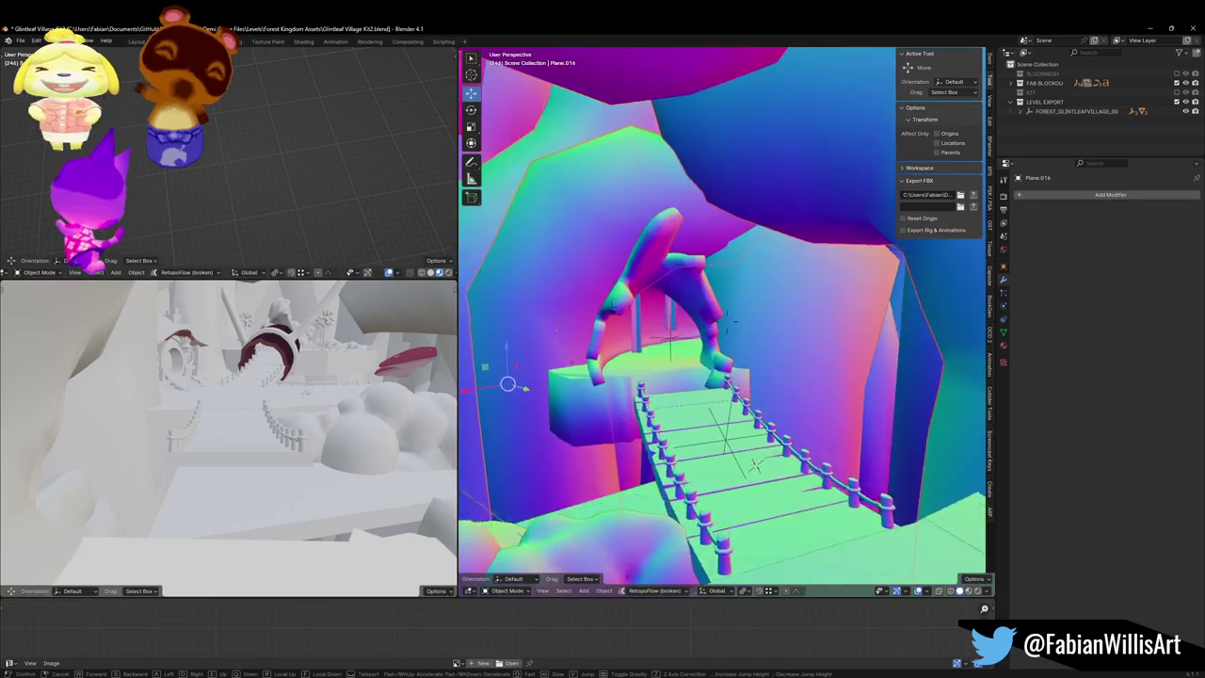
pyautogui.press('w')
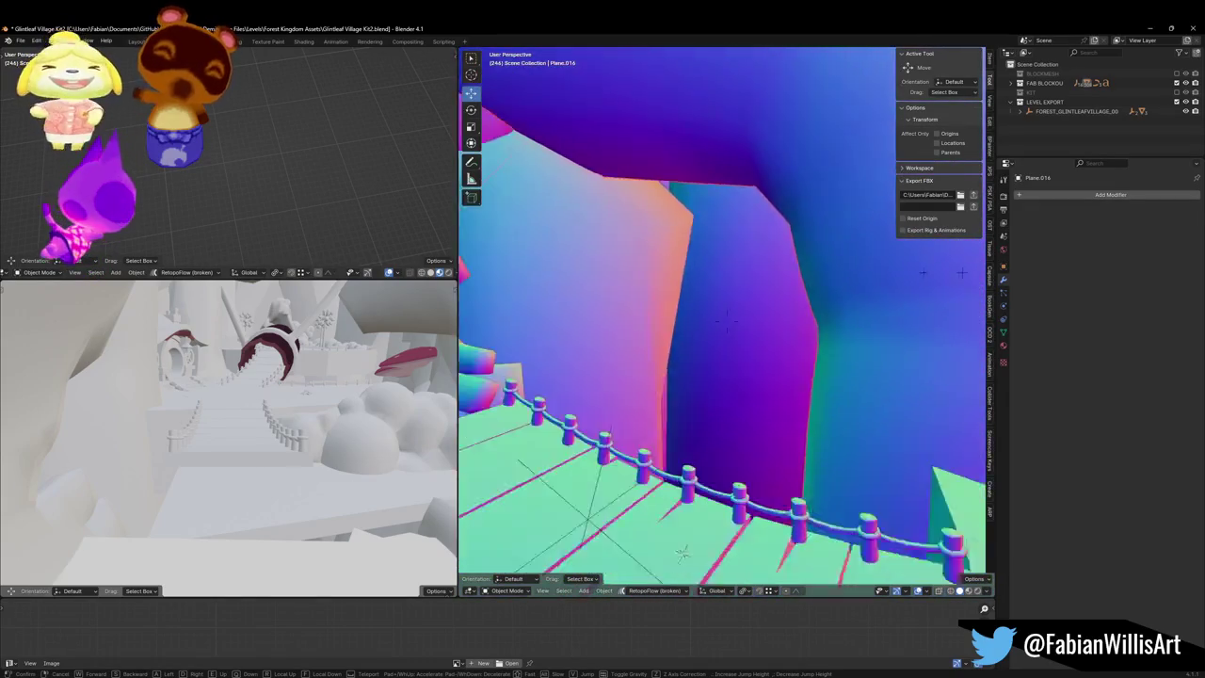
pyautogui.press('w')
pyautogui.press('s')
pyautogui.press('s')
pyautogui.press('Return')
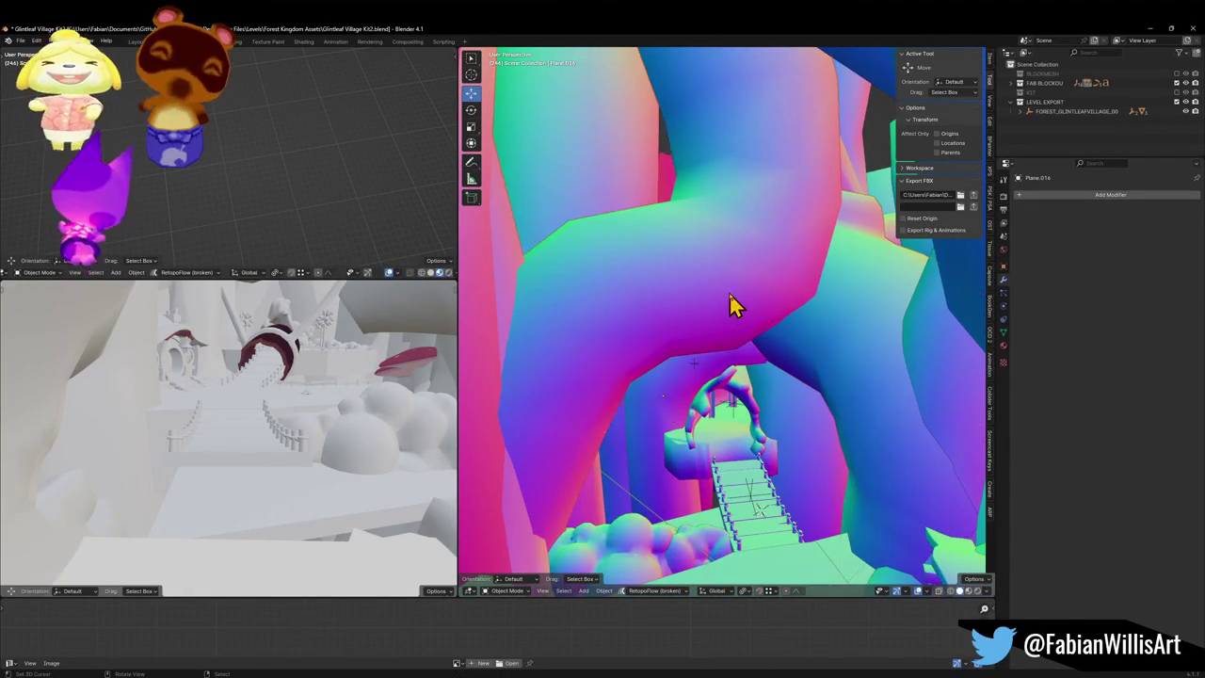
# Step: Cancel an accidental object move and resume the walkthrough toward the pink wall
pyautogui.press('g')
pyautogui.press('Escape')
pyautogui.hotkey('shift', '`')
pyautogui.press('w')
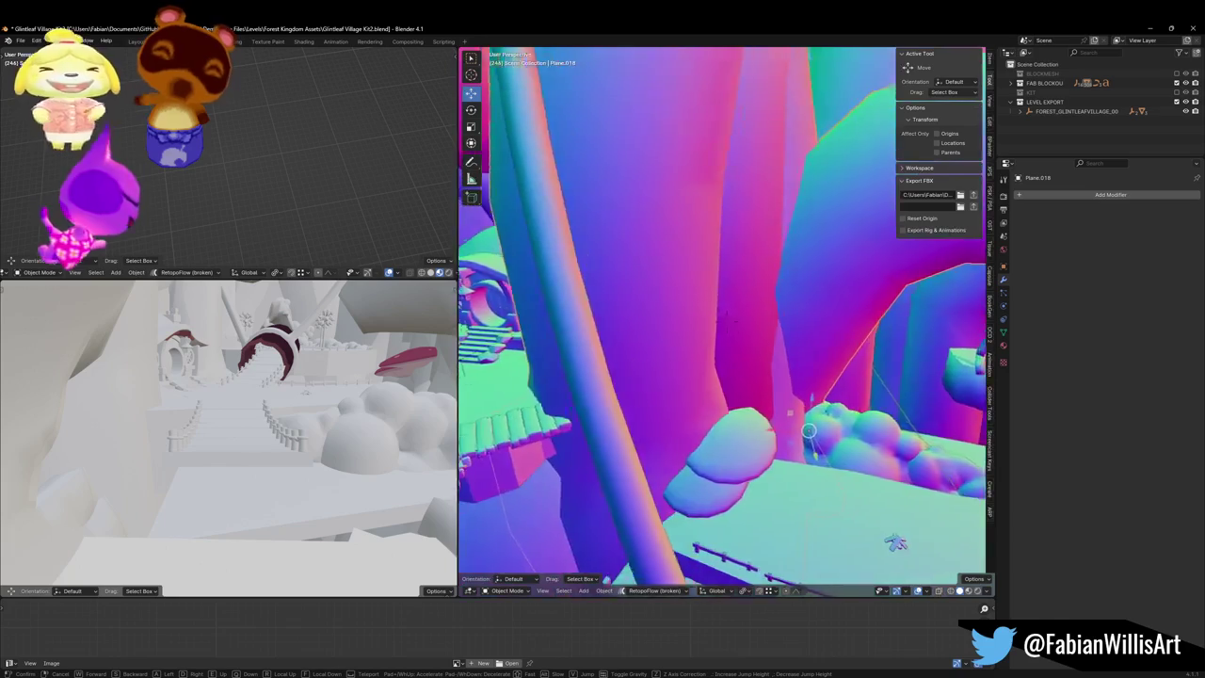
pyautogui.press('Escape')
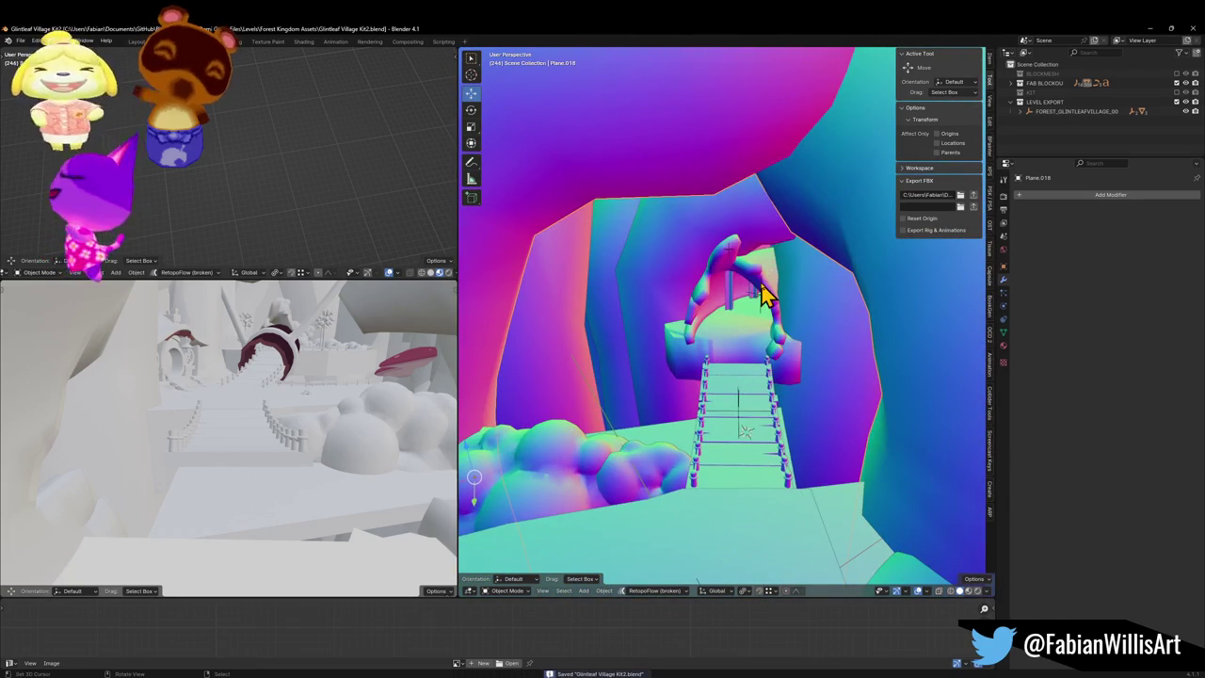
pyautogui.hotkey('shift', '`')
# Step: Parent the cloud bush to the FOREST_GLINTLEAFVILLAGE_00 empty with Keep Transform
pyautogui.click(811, 331)
pyautogui.hotkey('ctrl', '1')
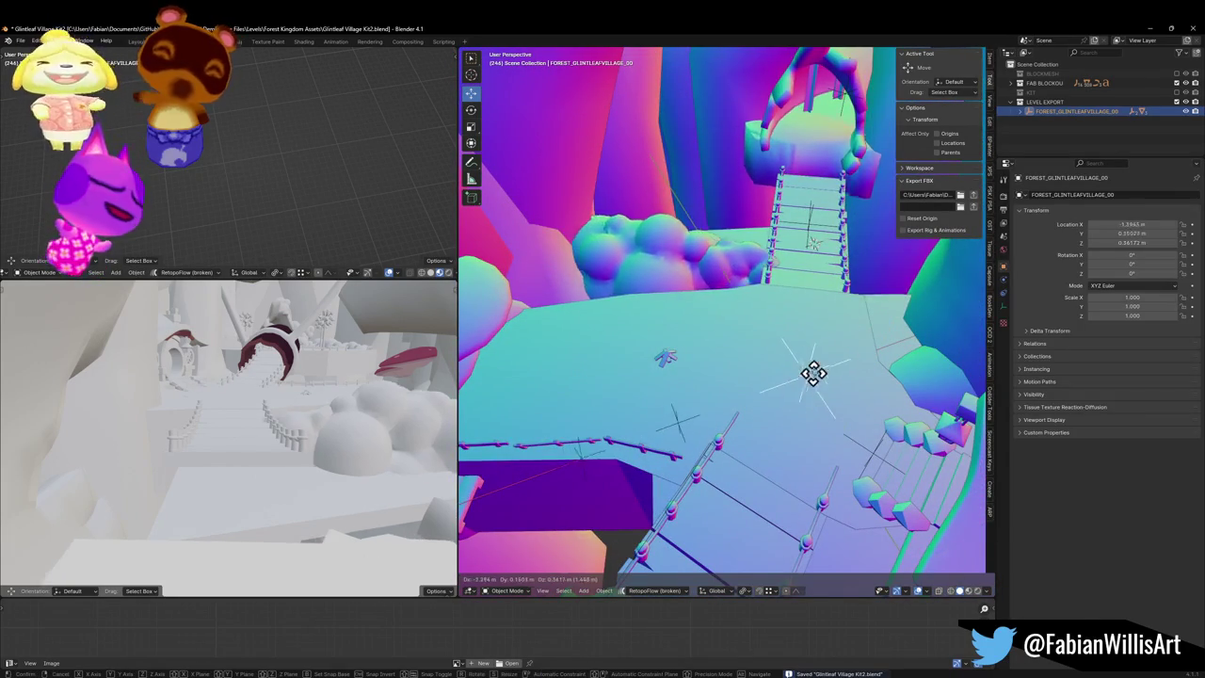
pyautogui.hotkey('ctrl', 'z')
pyautogui.click(796, 398)
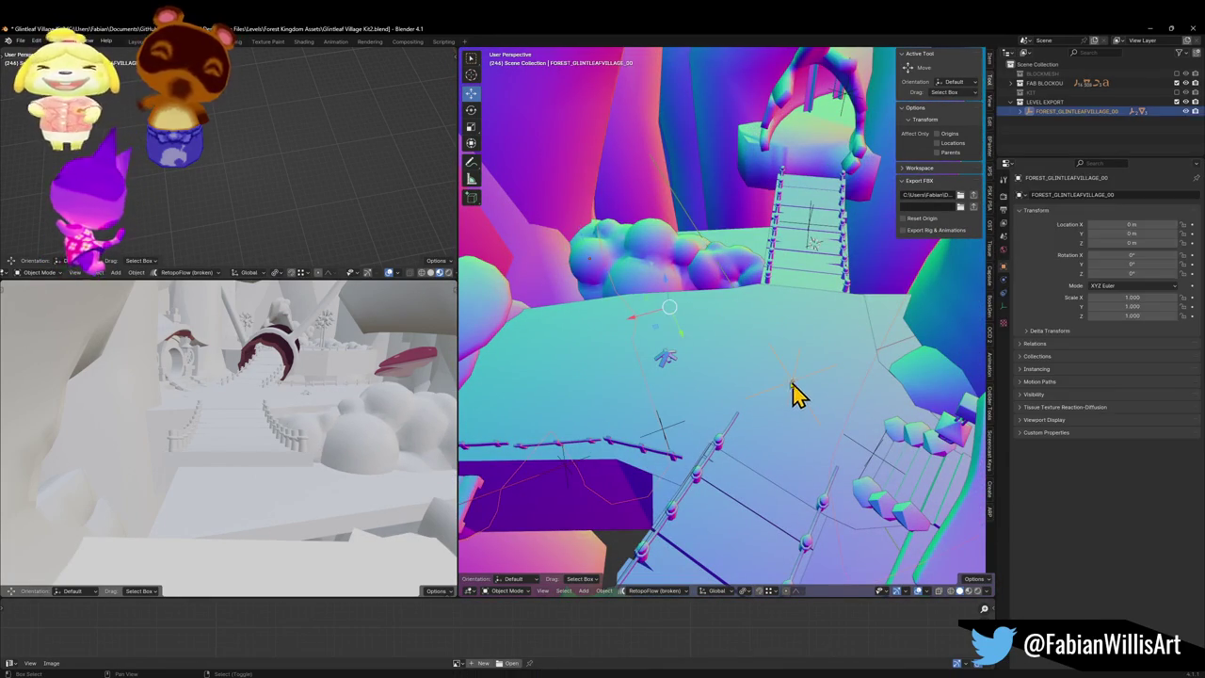
pyautogui.hotkey('ctrl', 'p')
pyautogui.click(786, 386)
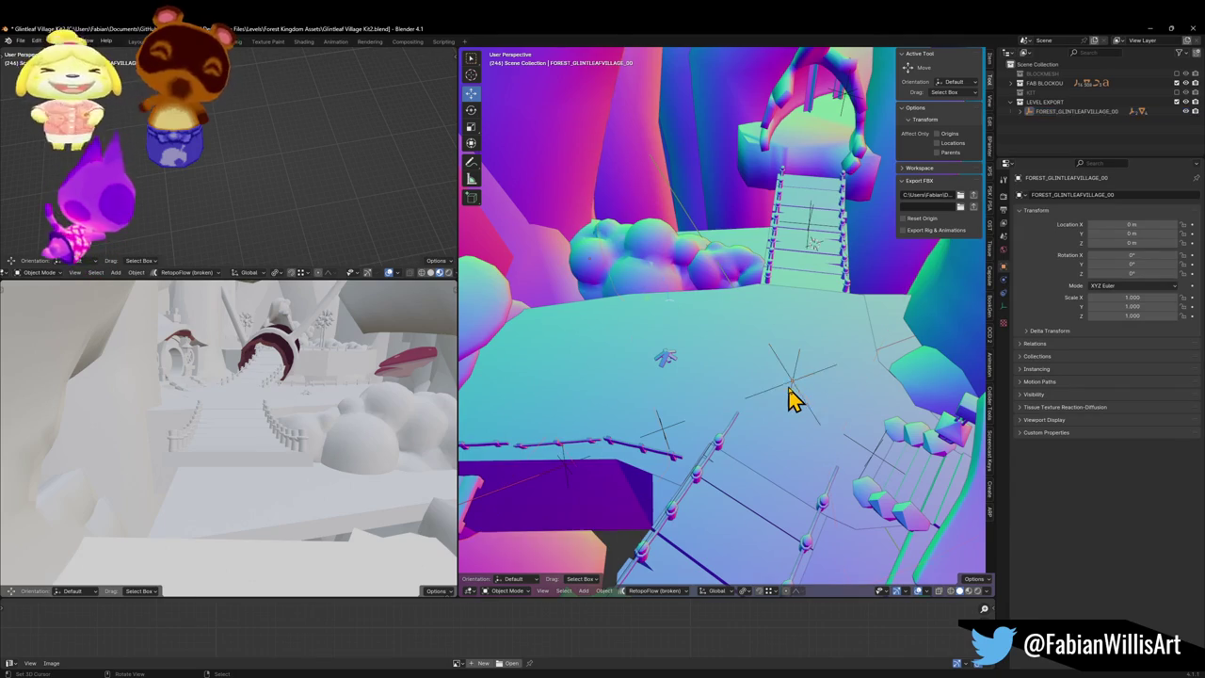
# Step: Parent the MESH object to the FOREST_GLINTLEAFVILLAGE_00 empty with Keep Transform
pyautogui.click(706, 285)
pyautogui.click(706, 285)
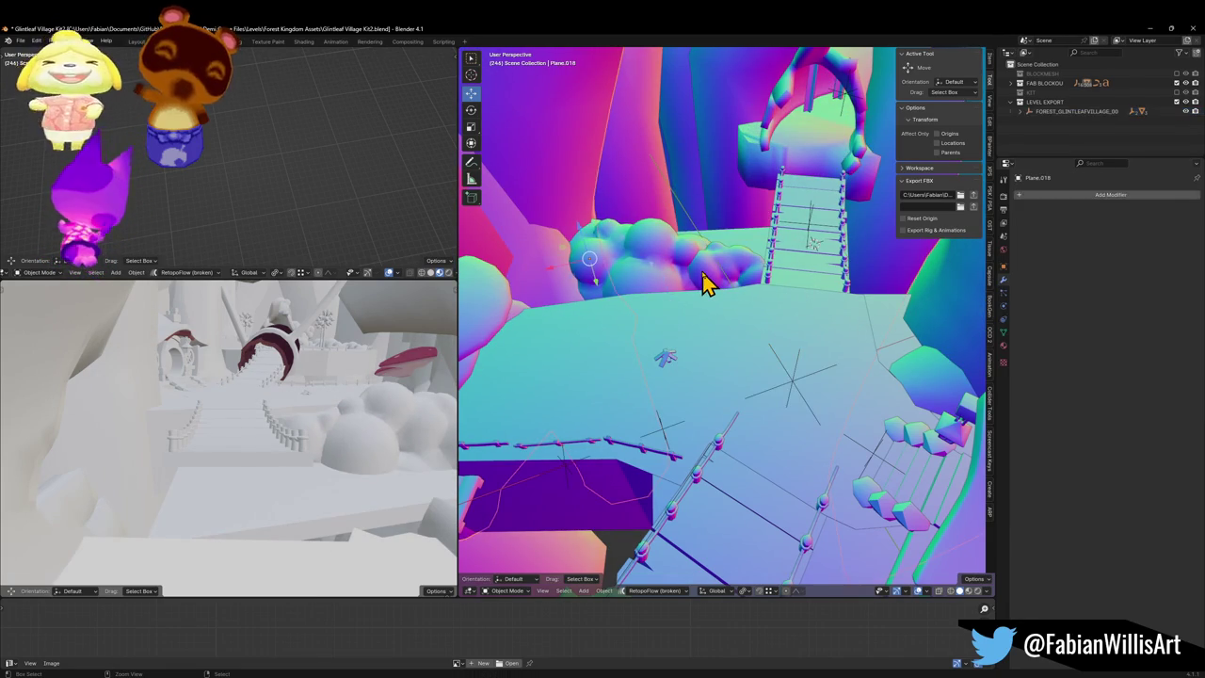
pyautogui.click(667, 435)
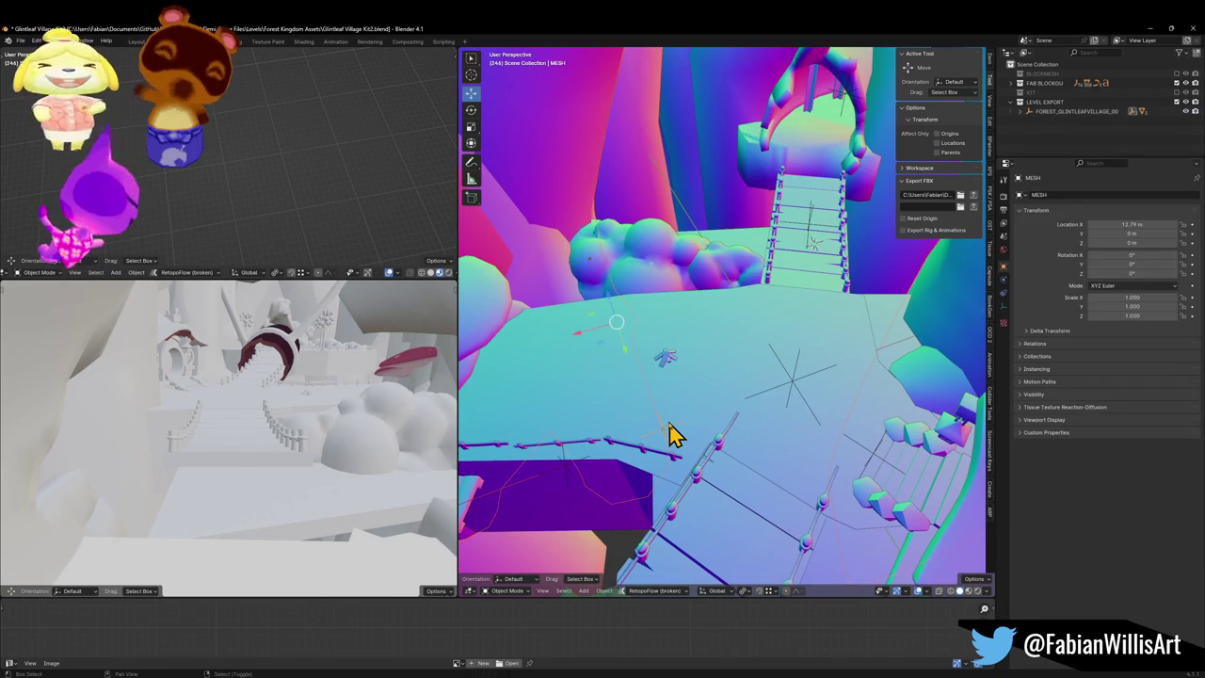
pyautogui.hotkey('ctrl', 'p')
pyautogui.click(663, 421)
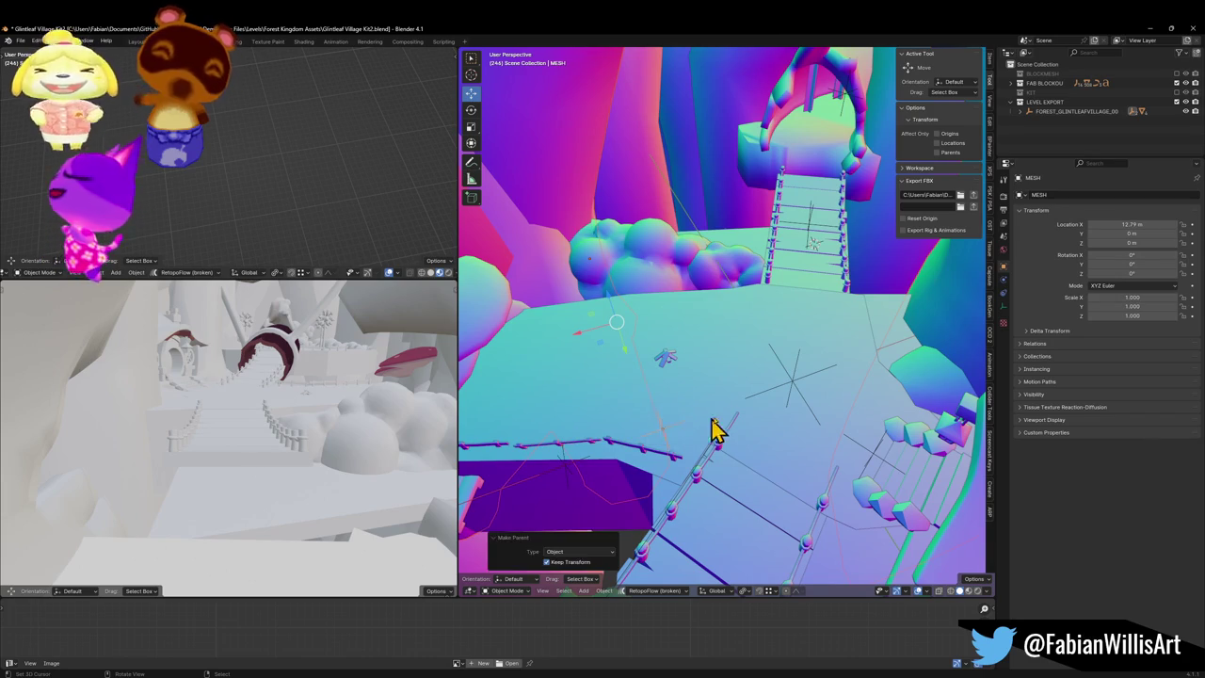
# Step: Cancel an accidental move of the empty and save Glintleaf Village Kit2.blend
pyautogui.click(796, 390)
pyautogui.press('g')
pyautogui.rightClick(821, 362)
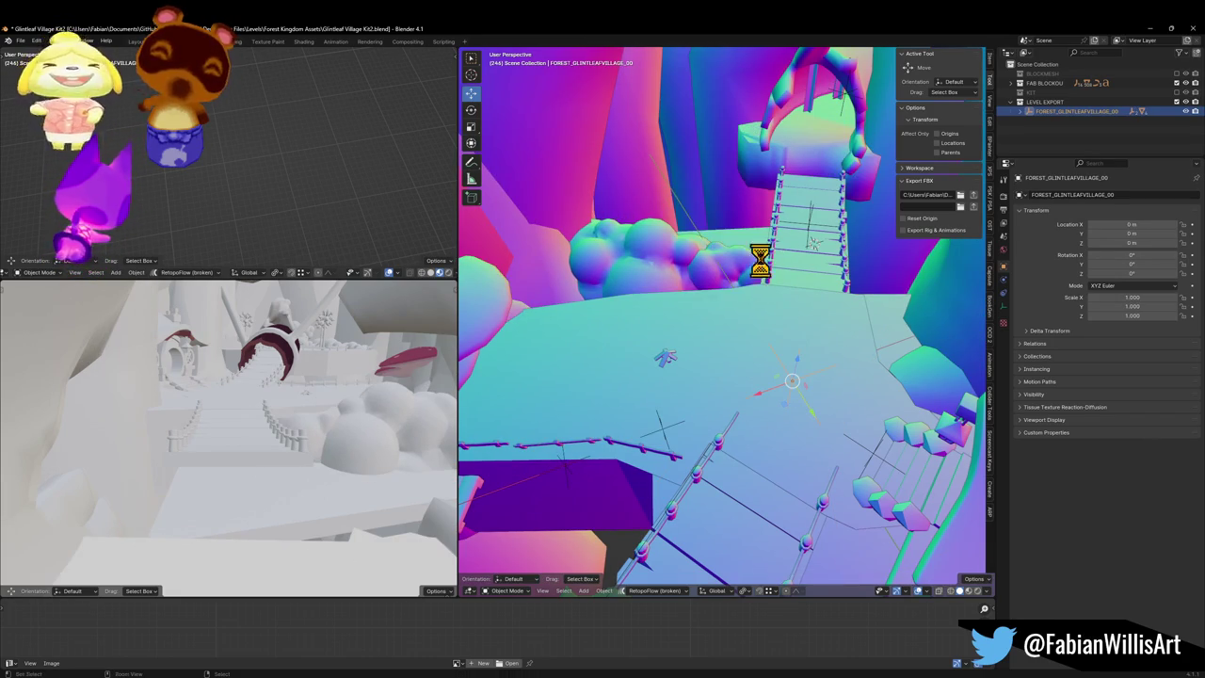
pyautogui.hotkey('ctrl', 's')
pyautogui.scroll(5, 670, 217)
pyautogui.scroll(-4, 710, 259)
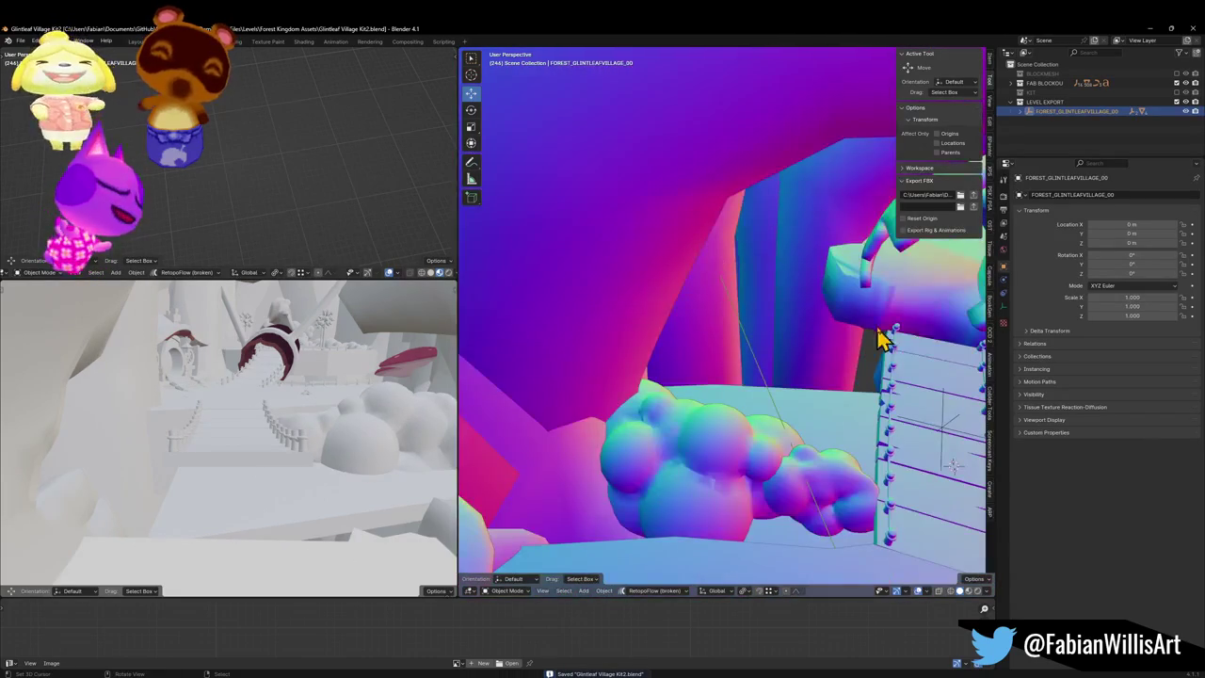
pyautogui.scroll(-5, 951, 442)
# Step: Make the KIT collection visible, save, and export the level empty as FBX
pyautogui.click(798, 439)
pyautogui.click(975, 196)
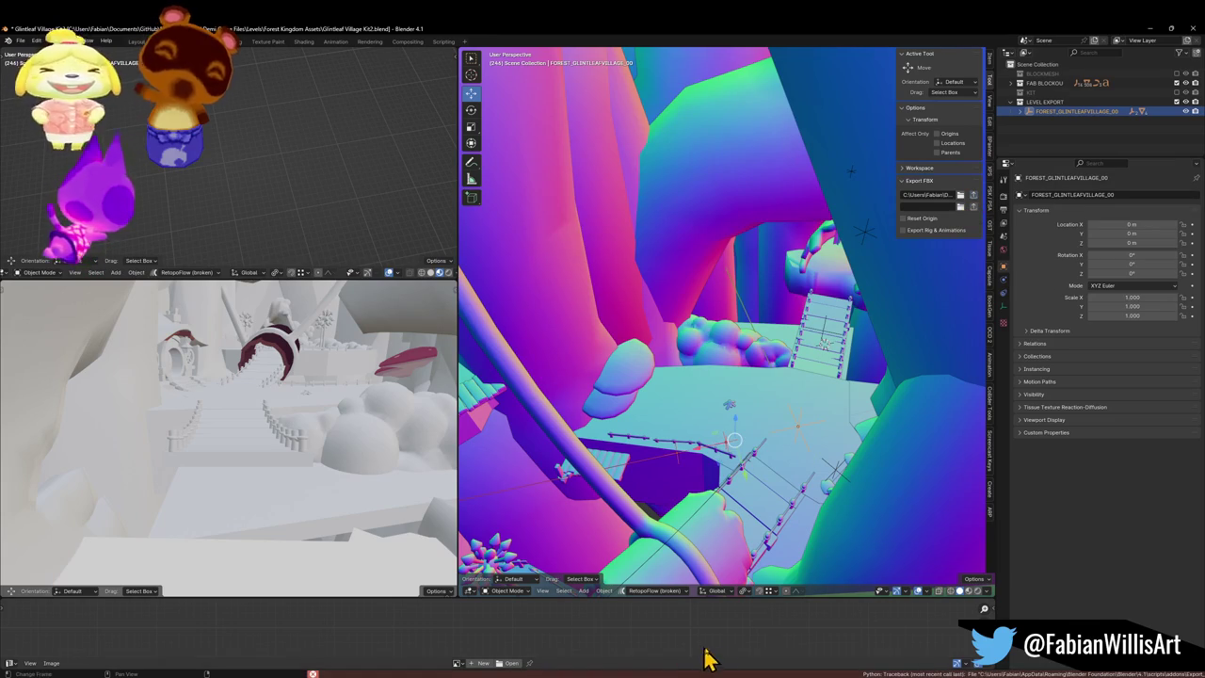
pyautogui.click(1177, 92)
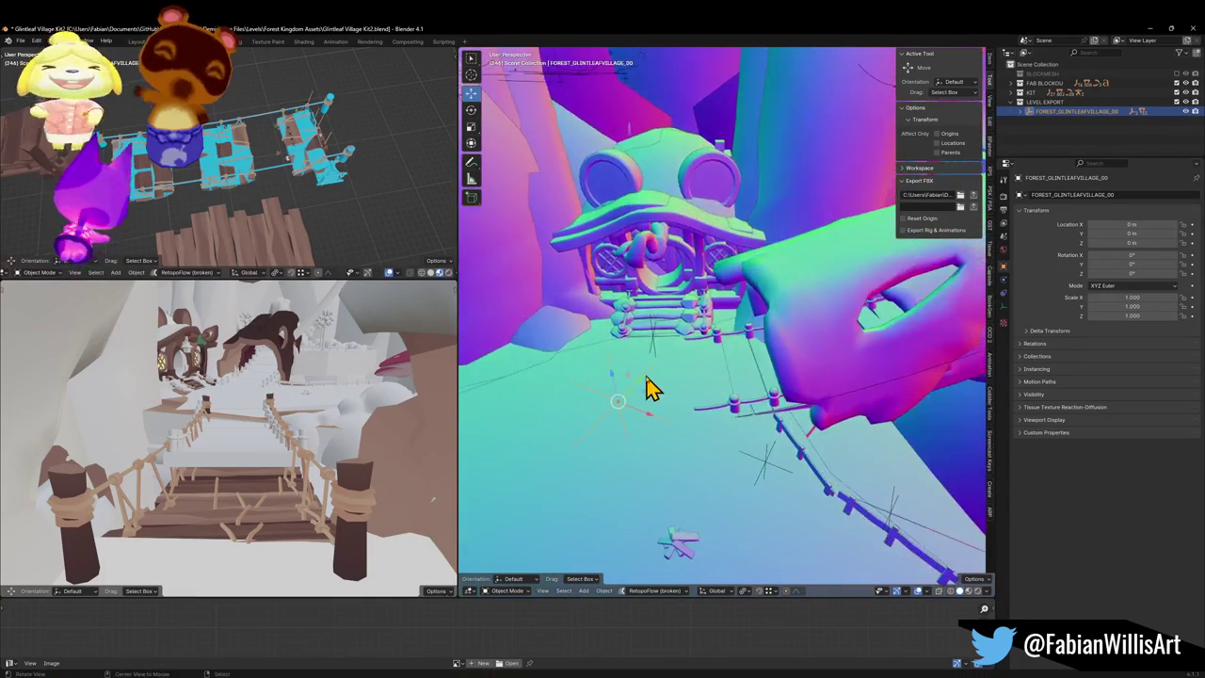
pyautogui.hotkey('ctrl', 's')
pyautogui.click(976, 195)
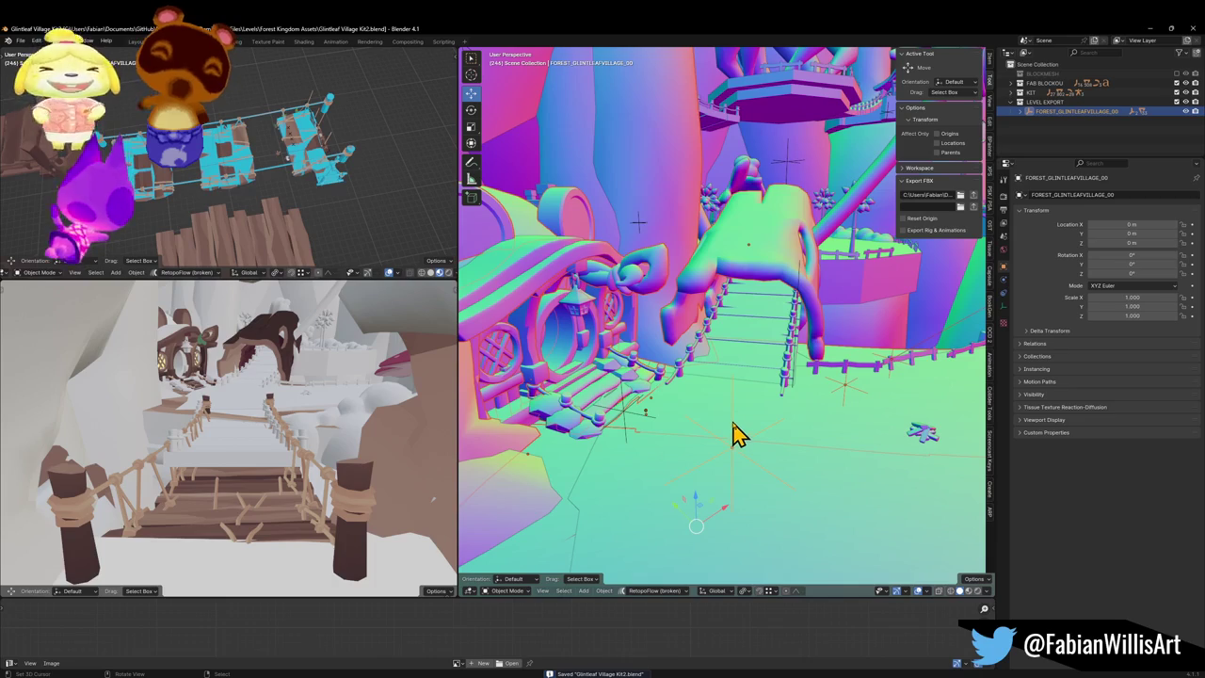
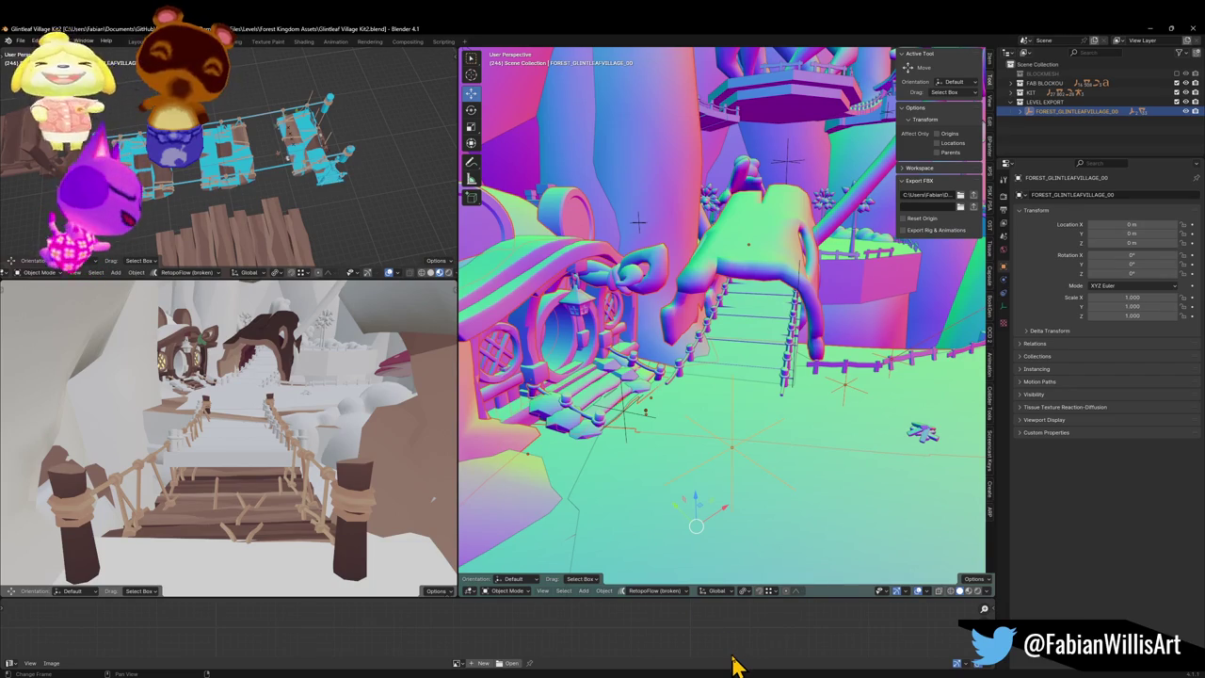
# Step: Switch from Blender to the Unity editor so it re-imports FOREST_GLINTLEAFVILLAGE_00.fbx
pyautogui.click(696, 670)
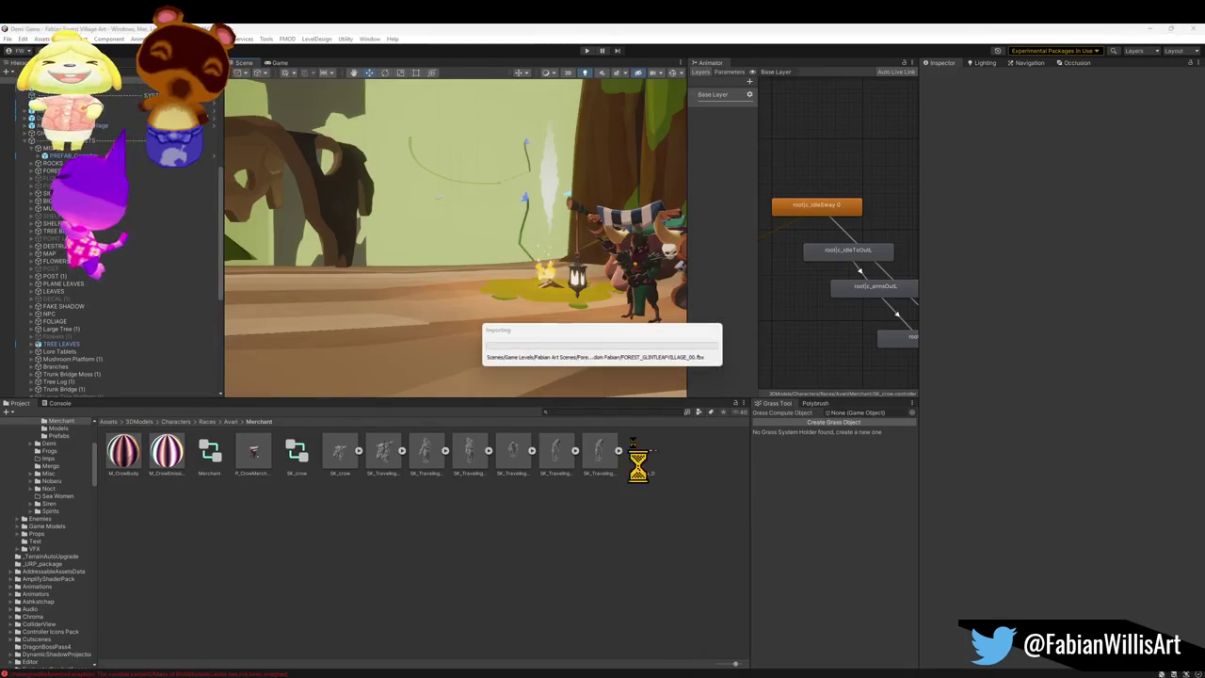
pyautogui.press('w')
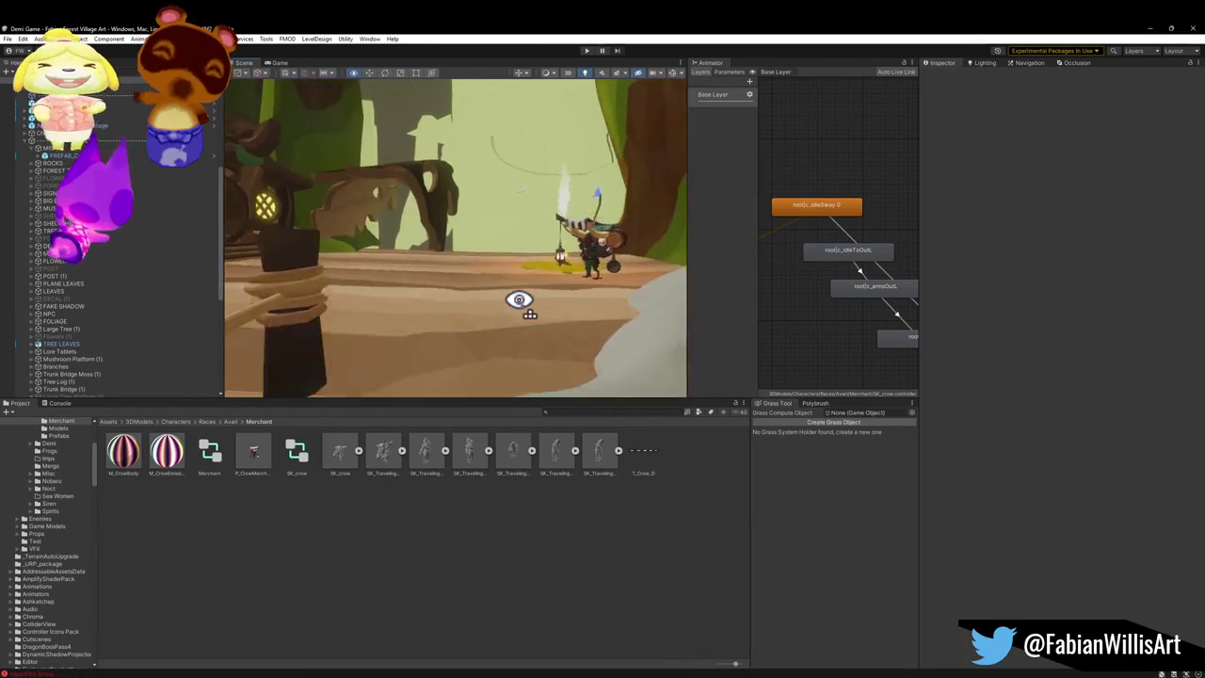
pyautogui.press('s')
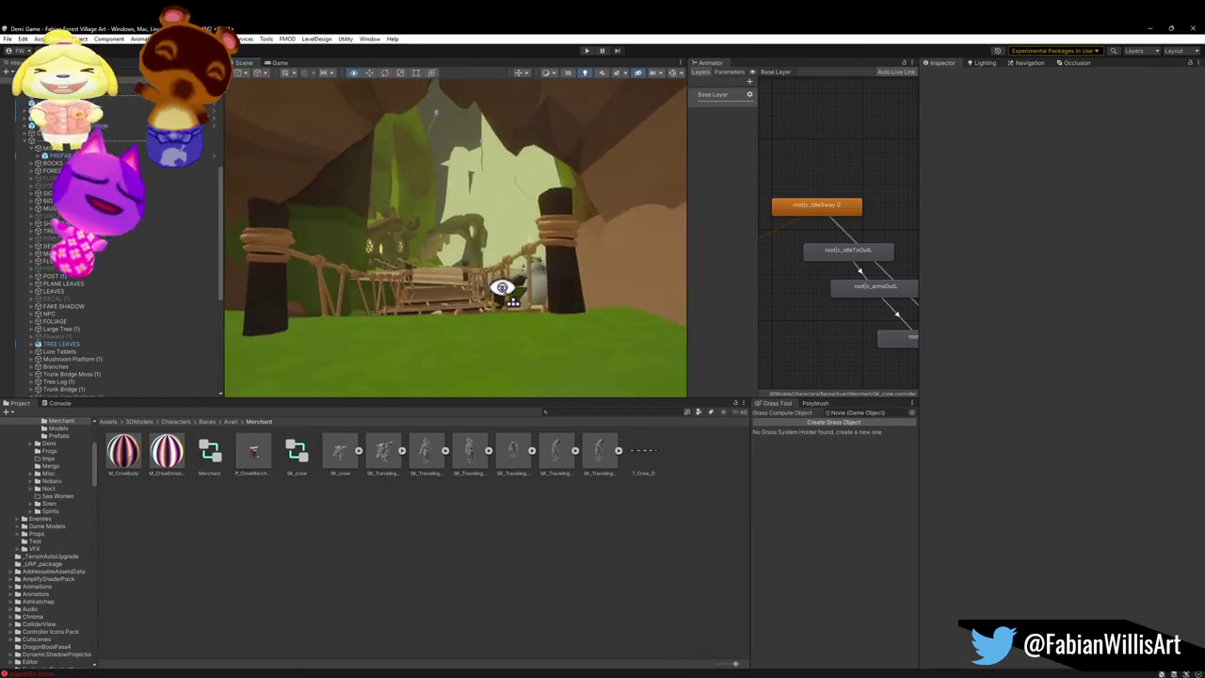
pyautogui.press('w')
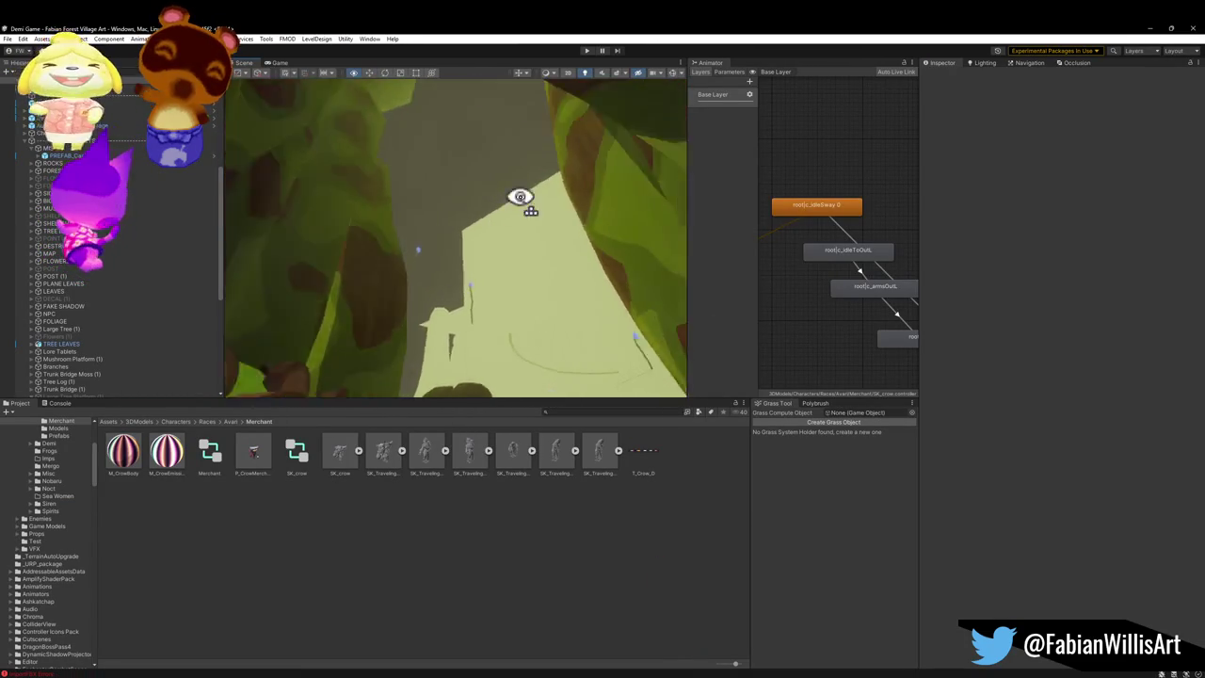
pyautogui.press('s')
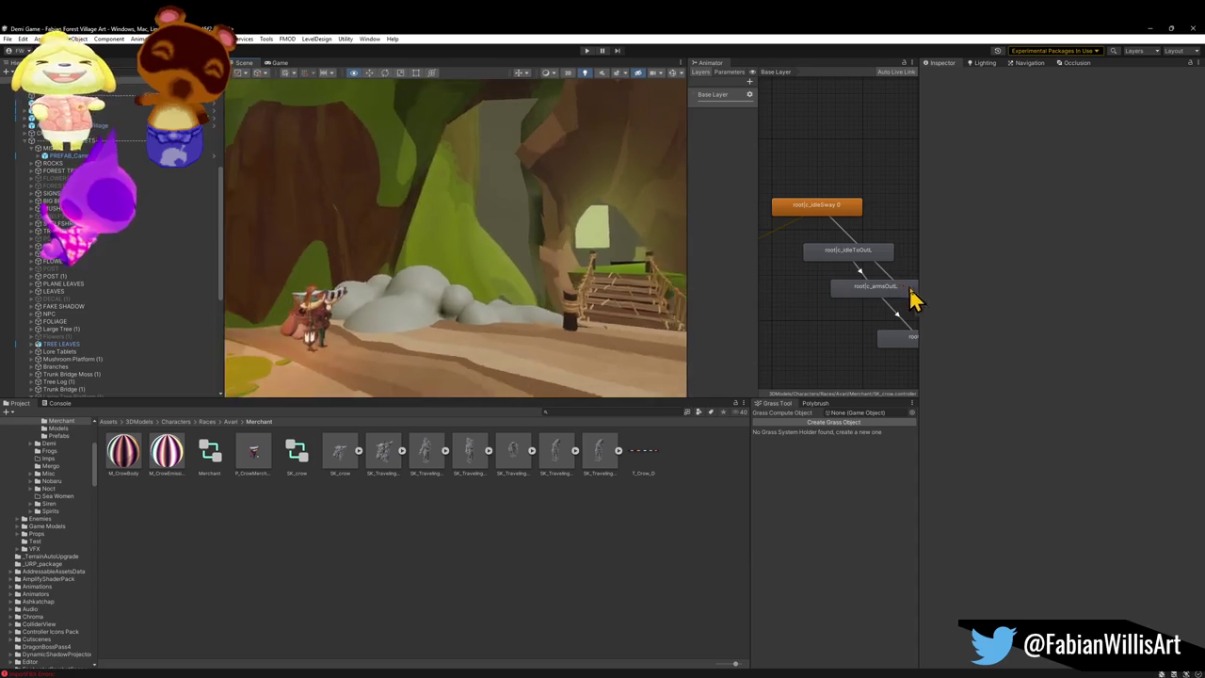
pyautogui.press('w')
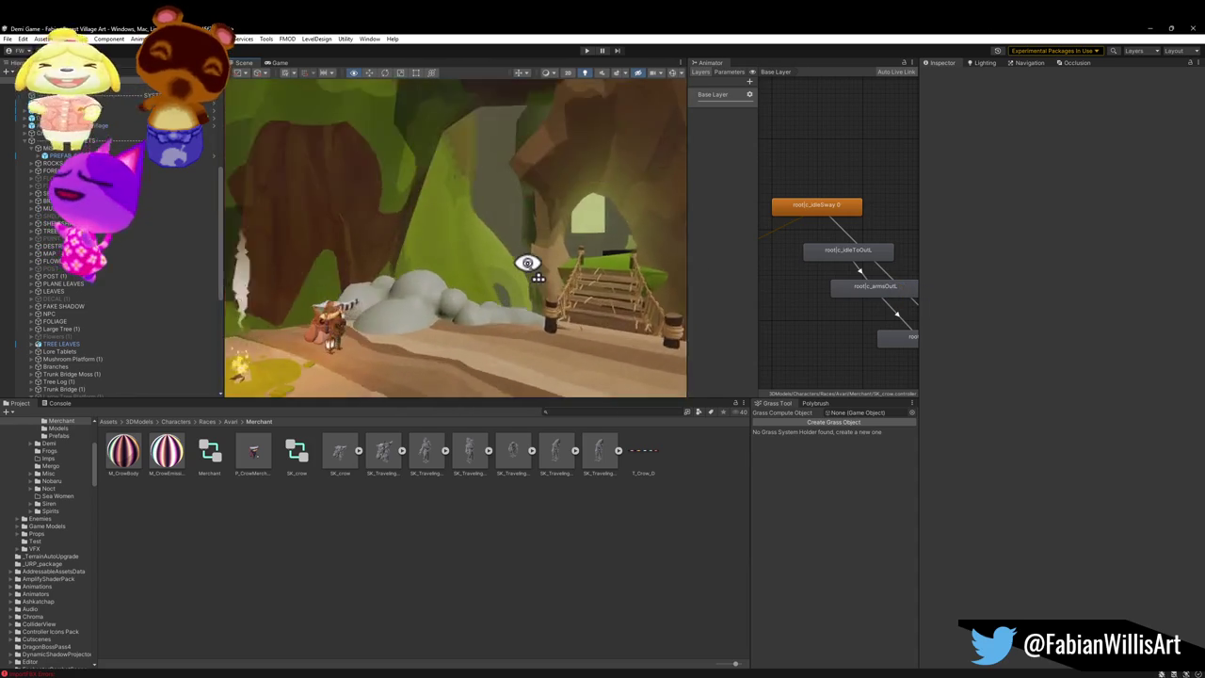
pyautogui.click(450, 292)
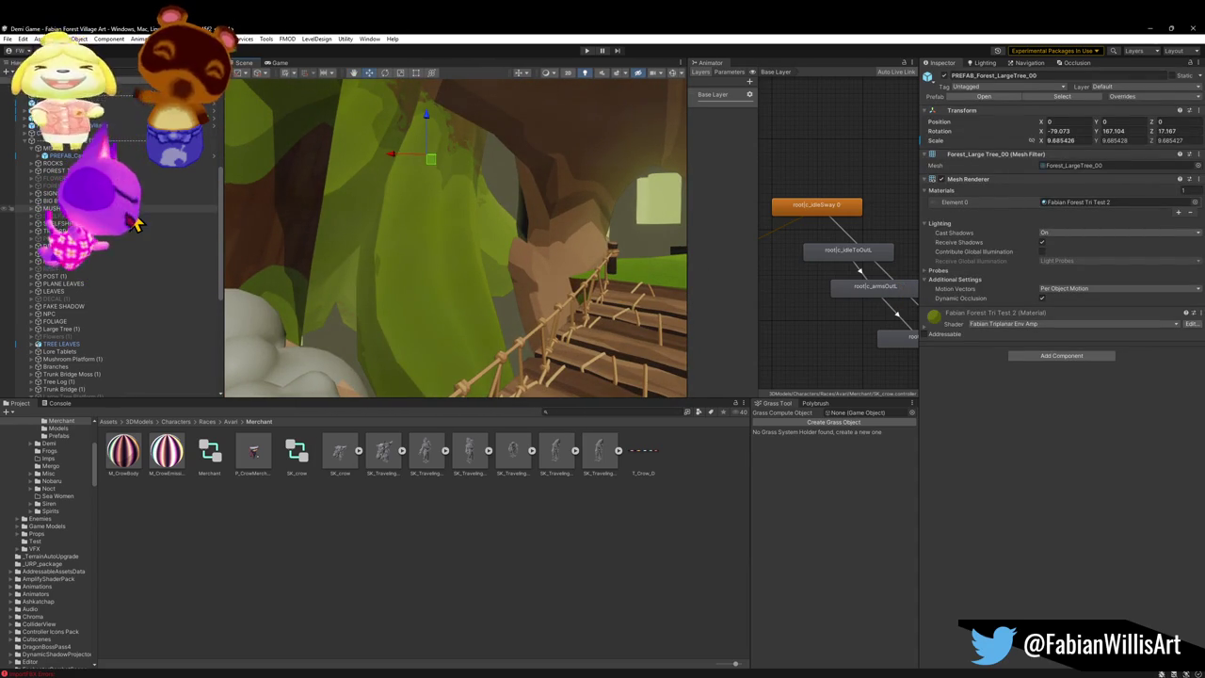
pyautogui.press('w')
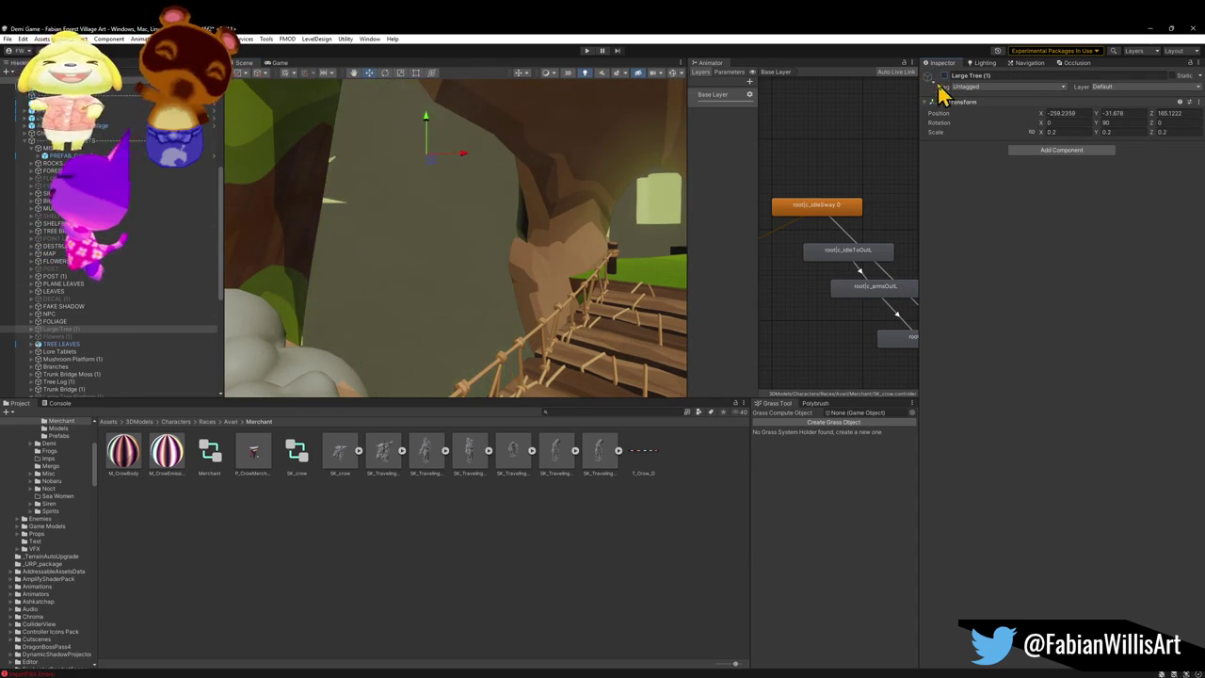
pyautogui.press('w')
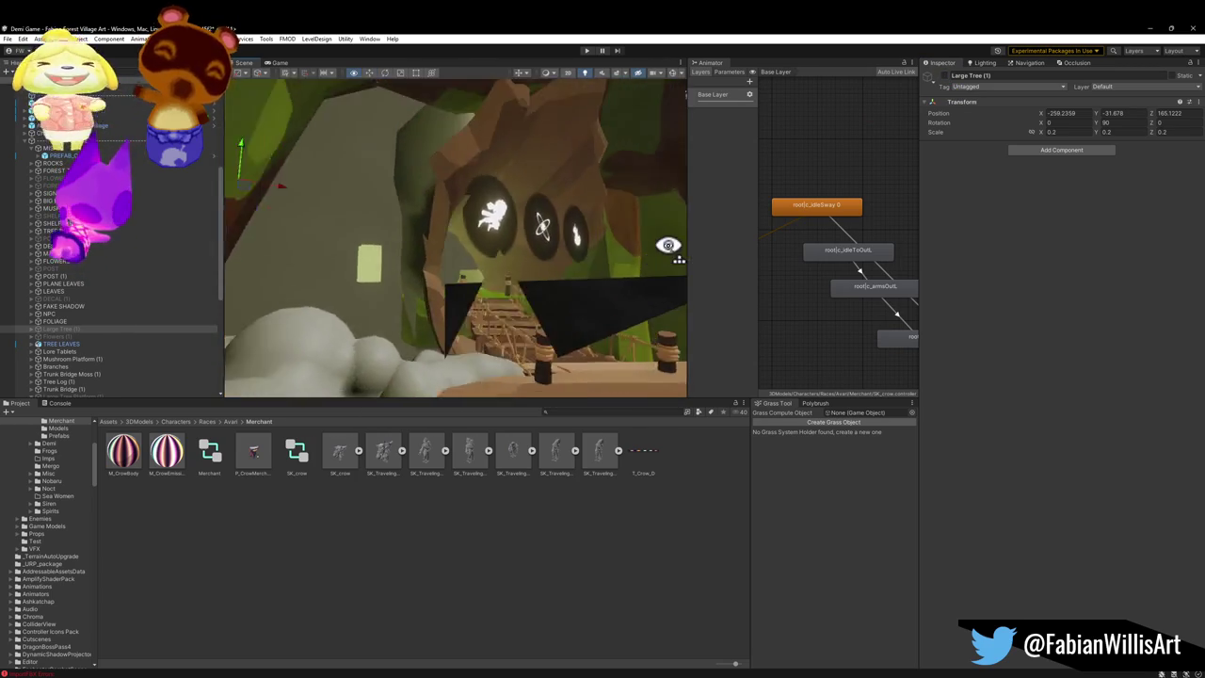
pyautogui.scroll(-5, 99, 334)
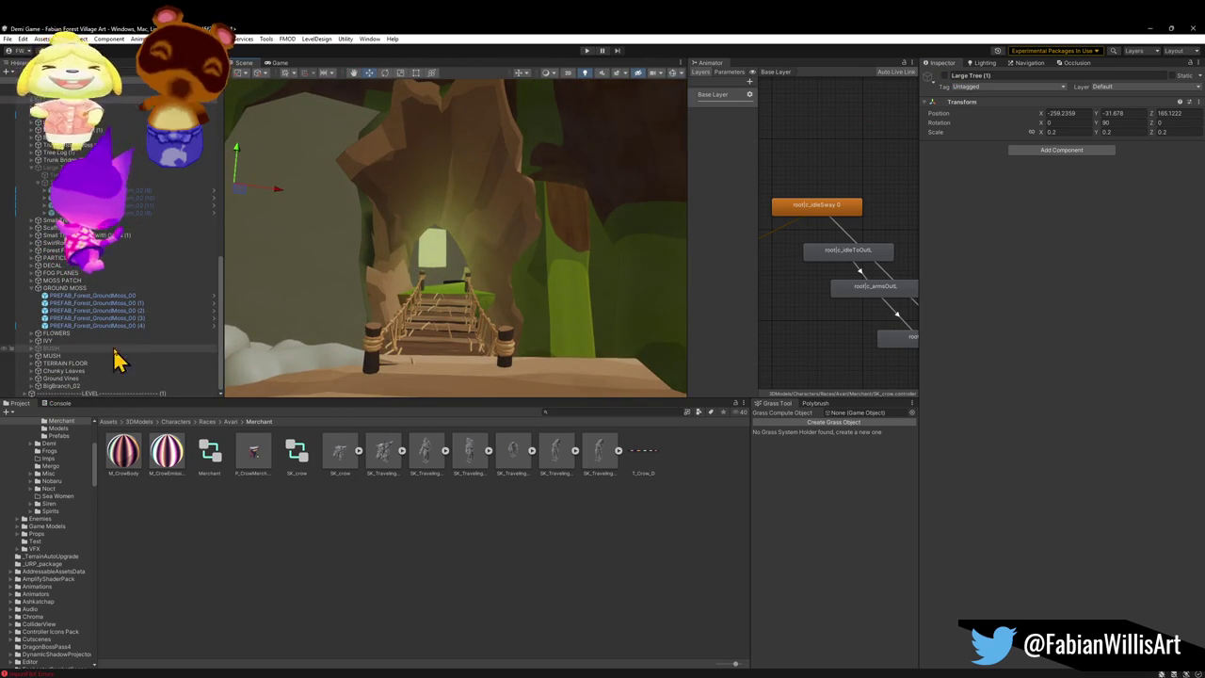
pyautogui.scroll(4, 135, 349)
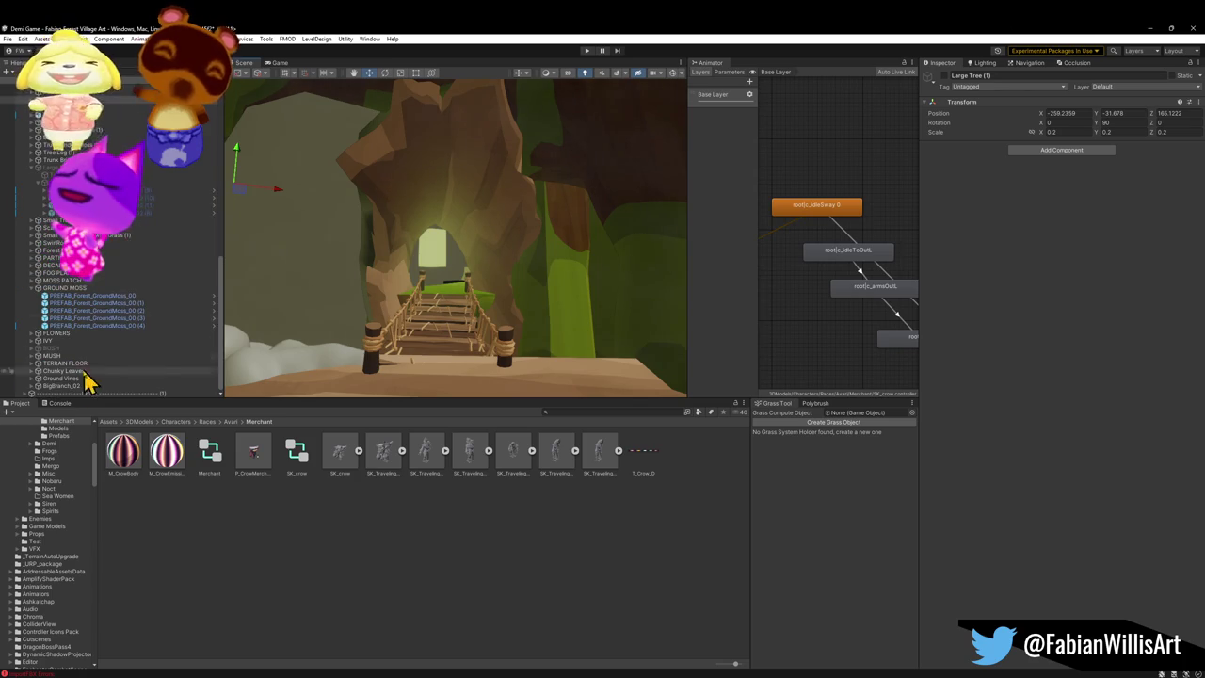
pyautogui.scroll(-5, 113, 329)
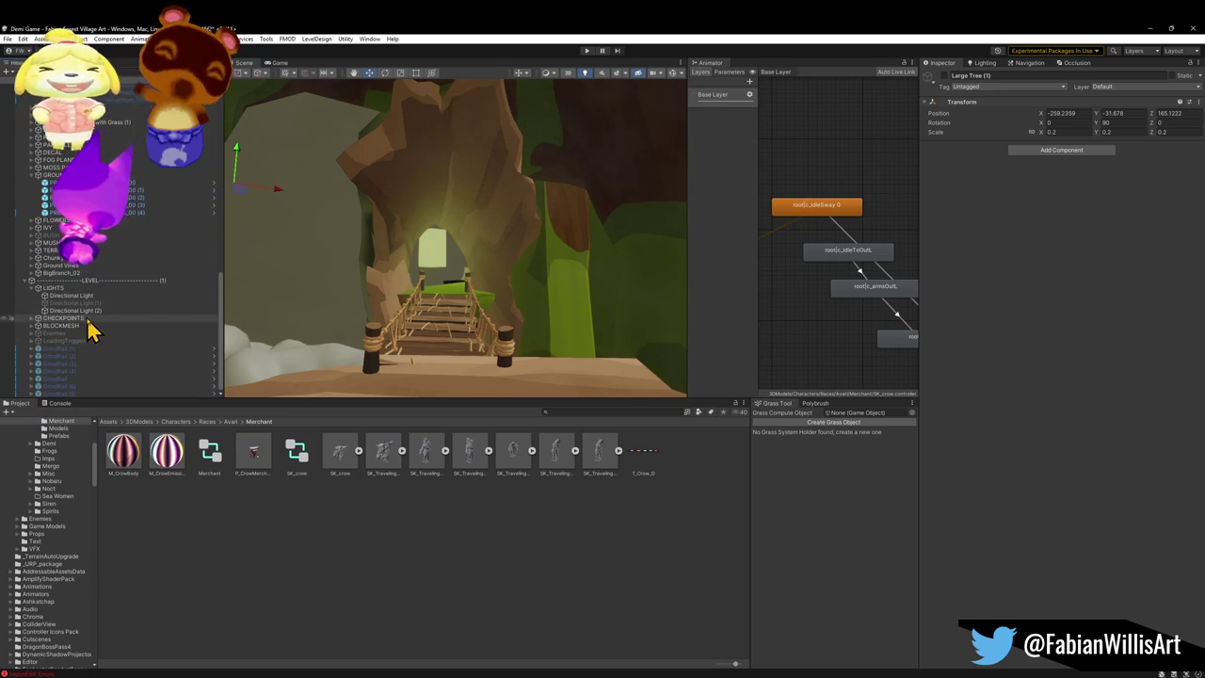
pyautogui.click(49, 325)
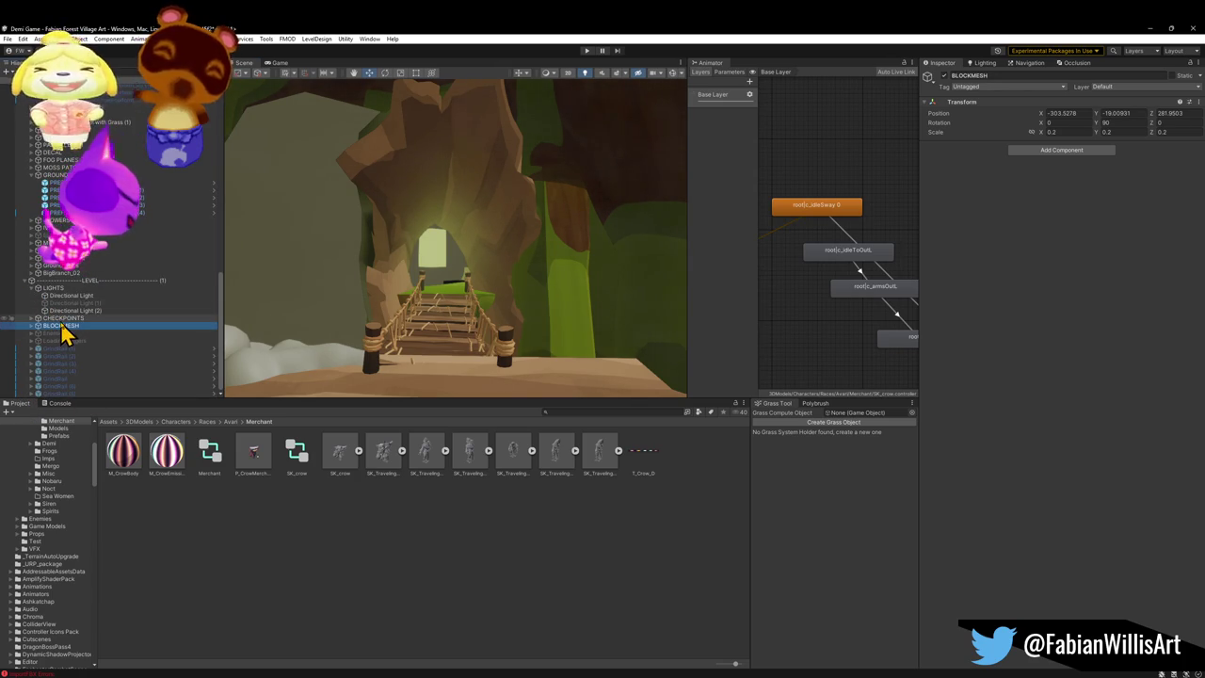
# Step: Disable the BLOCKMESH blockout group, then delete it from the Hierarchy
pyautogui.click(944, 75)
pyautogui.click(69, 318)
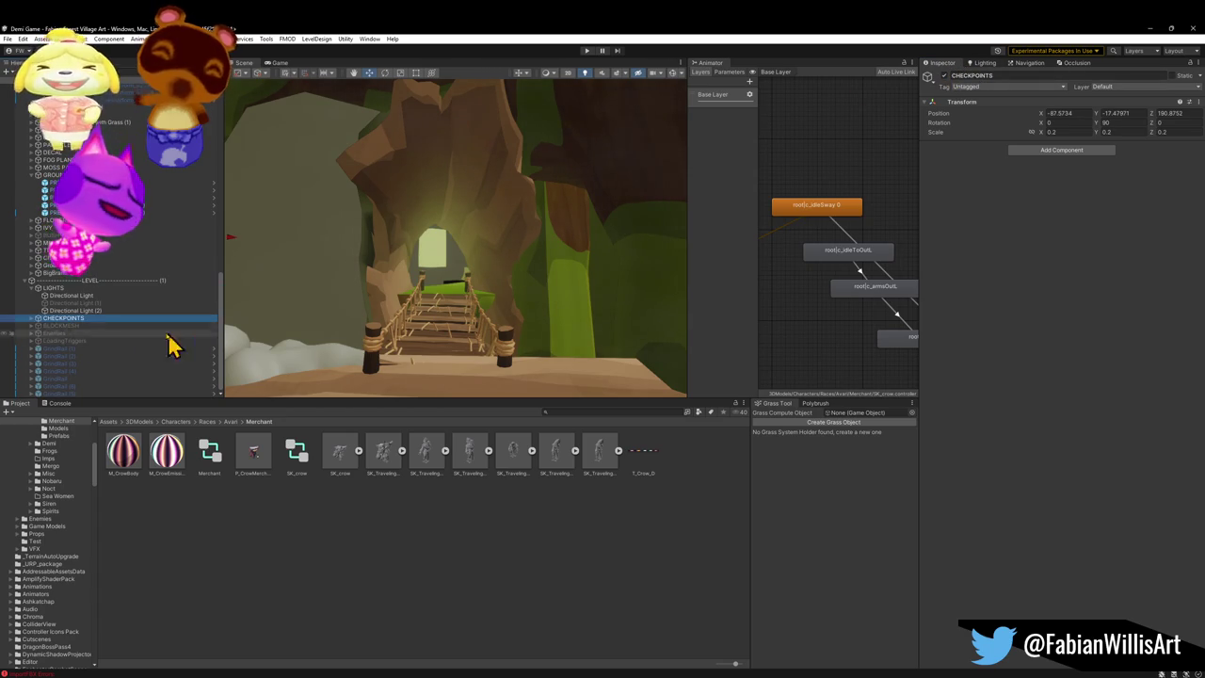
pyautogui.click(61, 326)
pyautogui.press('Delete')
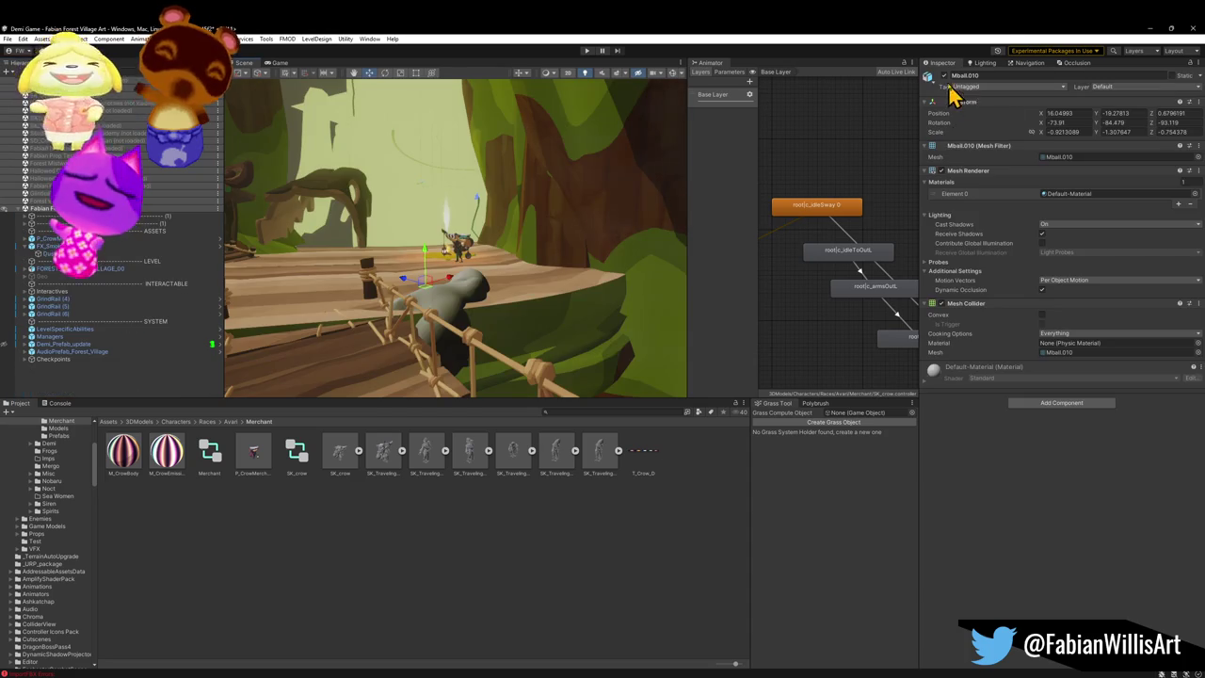
pyautogui.moveTo(691, 236)
pyautogui.mouseDown()
pyautogui.moveTo(581, 269)
pyautogui.moveTo(495, 261)
pyautogui.moveTo(522, 261)
pyautogui.moveTo(523, 282)
pyautogui.mouseUp()
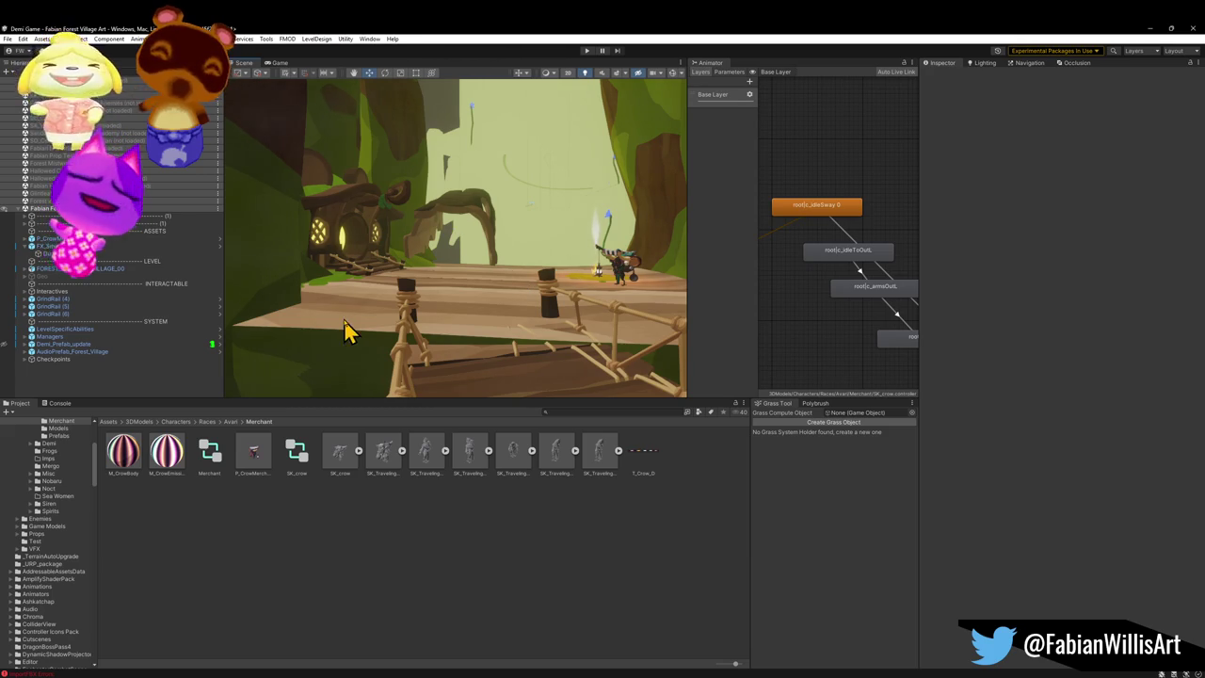
# Step: Select a moss patch from the MOSS PATCH _00 group and move it onto the dirt path
pyautogui.click(340, 289)
pyautogui.press('f')
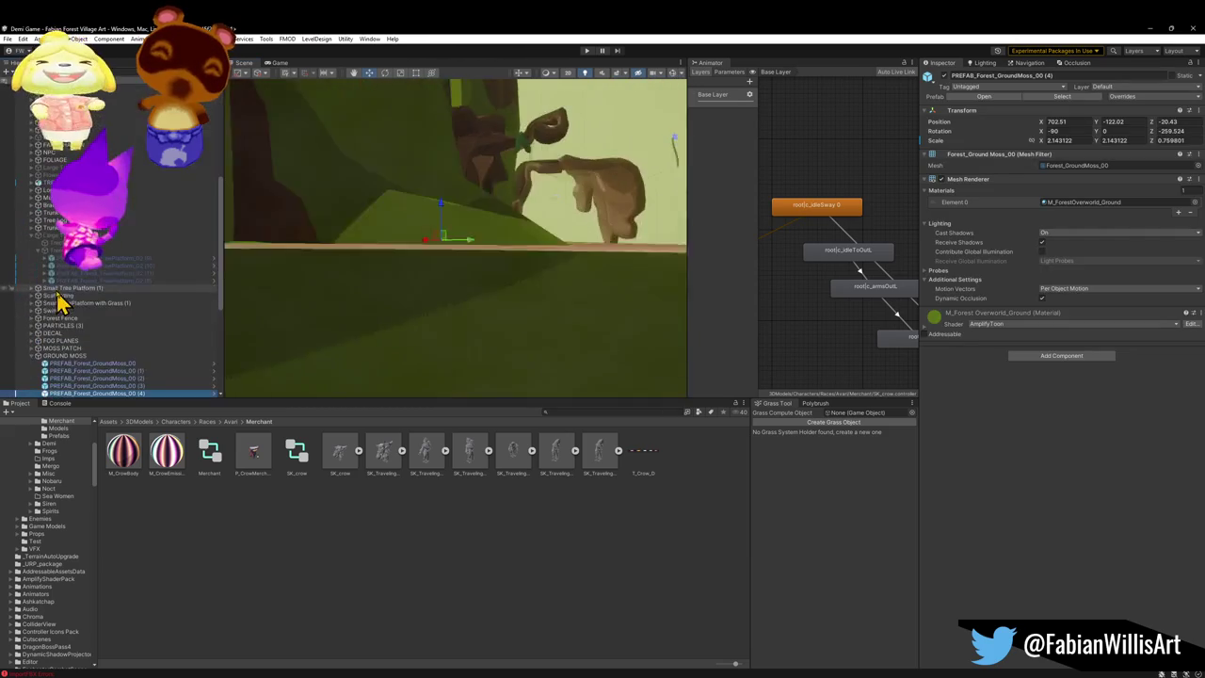
pyautogui.click(34, 357)
pyautogui.click(33, 349)
pyautogui.click(32, 358)
pyautogui.click(32, 356)
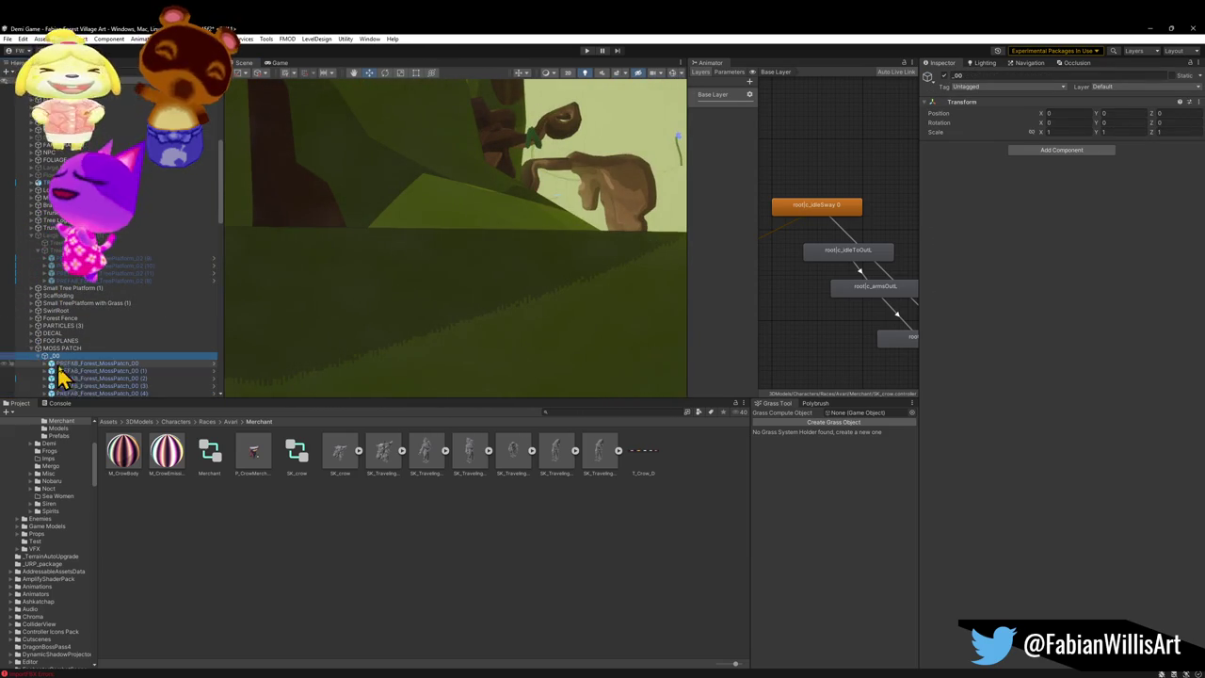
pyautogui.click(94, 363)
pyautogui.press('f')
pyautogui.moveTo(586, 279)
pyautogui.mouseDown()
pyautogui.moveTo(594, 215)
pyautogui.moveTo(675, 269)
pyautogui.moveTo(586, 272)
pyautogui.mouseUp()
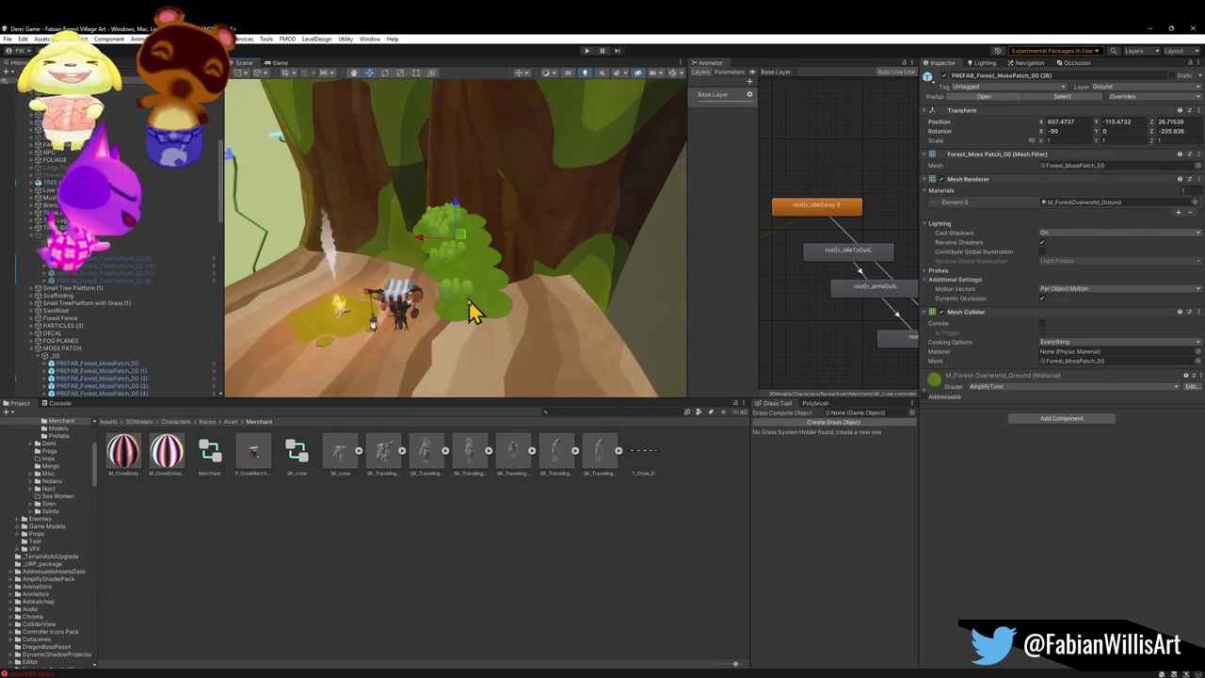
pyautogui.moveTo(456, 250)
pyautogui.mouseDown()
pyautogui.moveTo(488, 309)
pyautogui.moveTo(638, 314)
pyautogui.mouseUp()
# Step: Rotate the moss patch along the path, then duplicate it and place the copy
pyautogui.press('e')
pyautogui.moveTo(493, 313)
pyautogui.mouseDown()
pyautogui.moveTo(509, 270)
pyautogui.moveTo(452, 261)
pyautogui.moveTo(451, 247)
pyautogui.moveTo(518, 295)
pyautogui.moveTo(546, 285)
pyautogui.moveTo(580, 351)
pyautogui.moveTo(492, 251)
pyautogui.moveTo(306, 226)
pyautogui.moveTo(251, 201)
pyautogui.moveTo(422, 268)
pyautogui.moveTo(680, 277)
pyautogui.moveTo(631, 304)
pyautogui.moveTo(386, 273)
pyautogui.moveTo(378, 252)
pyautogui.moveTo(431, 237)
pyautogui.moveTo(345, 229)
pyautogui.moveTo(345, 207)
pyautogui.moveTo(631, 226)
pyautogui.moveTo(533, 183)
pyautogui.moveTo(309, 131)
pyautogui.moveTo(344, 188)
pyautogui.moveTo(423, 176)
pyautogui.moveTo(353, 170)
pyautogui.moveTo(317, 189)
pyautogui.moveTo(310, 269)
pyautogui.moveTo(335, 269)
pyautogui.mouseUp()
pyautogui.hotkey('ctrl', 'd')
pyautogui.press('e')
pyautogui.press('w')
pyautogui.click(309, 269)
pyautogui.click(343, 226)
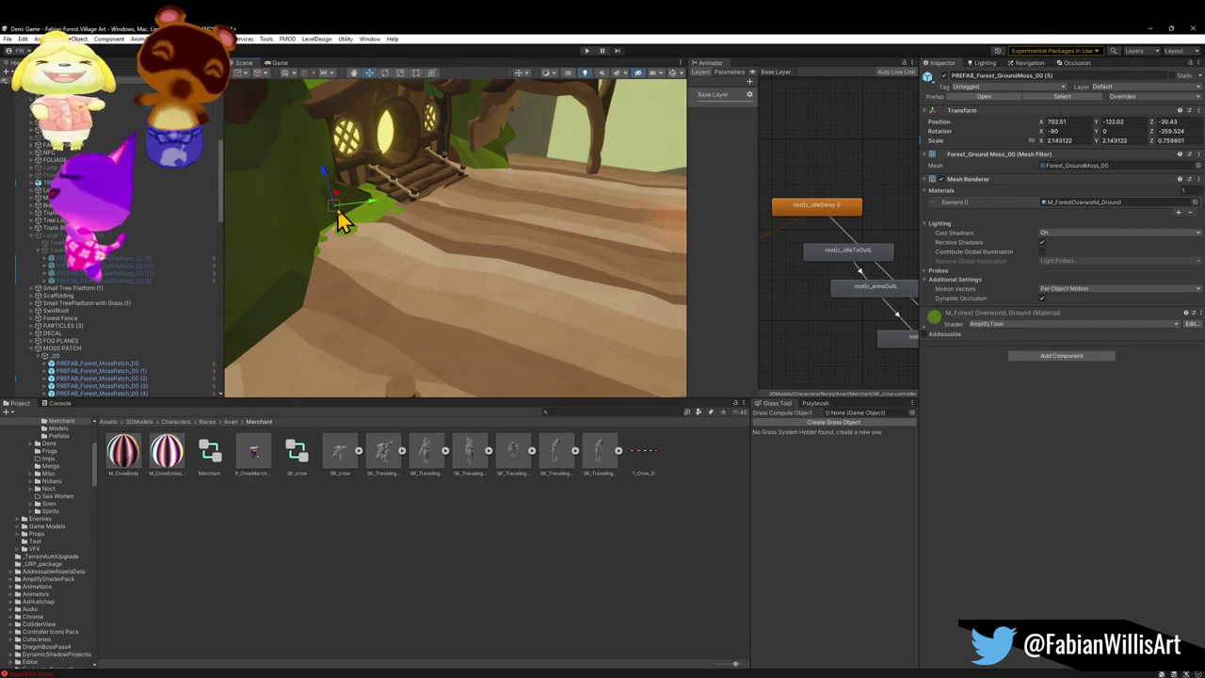
pyautogui.moveTo(337, 225)
pyautogui.mouseDown()
pyautogui.moveTo(377, 270)
pyautogui.moveTo(349, 270)
pyautogui.moveTo(446, 246)
pyautogui.mouseUp()
pyautogui.press('r')
pyautogui.hotkey('ctrl', 'z')
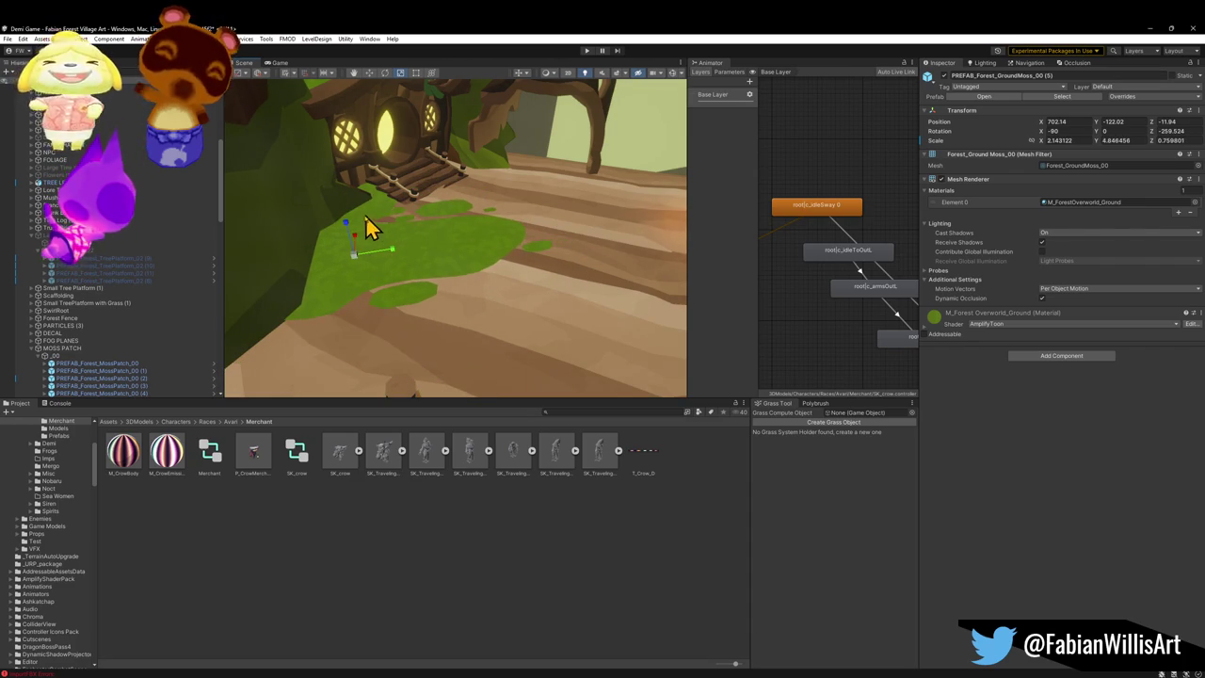
pyautogui.moveTo(360, 247)
pyautogui.mouseDown()
pyautogui.moveTo(375, 200)
pyautogui.moveTo(370, 214)
pyautogui.mouseUp()
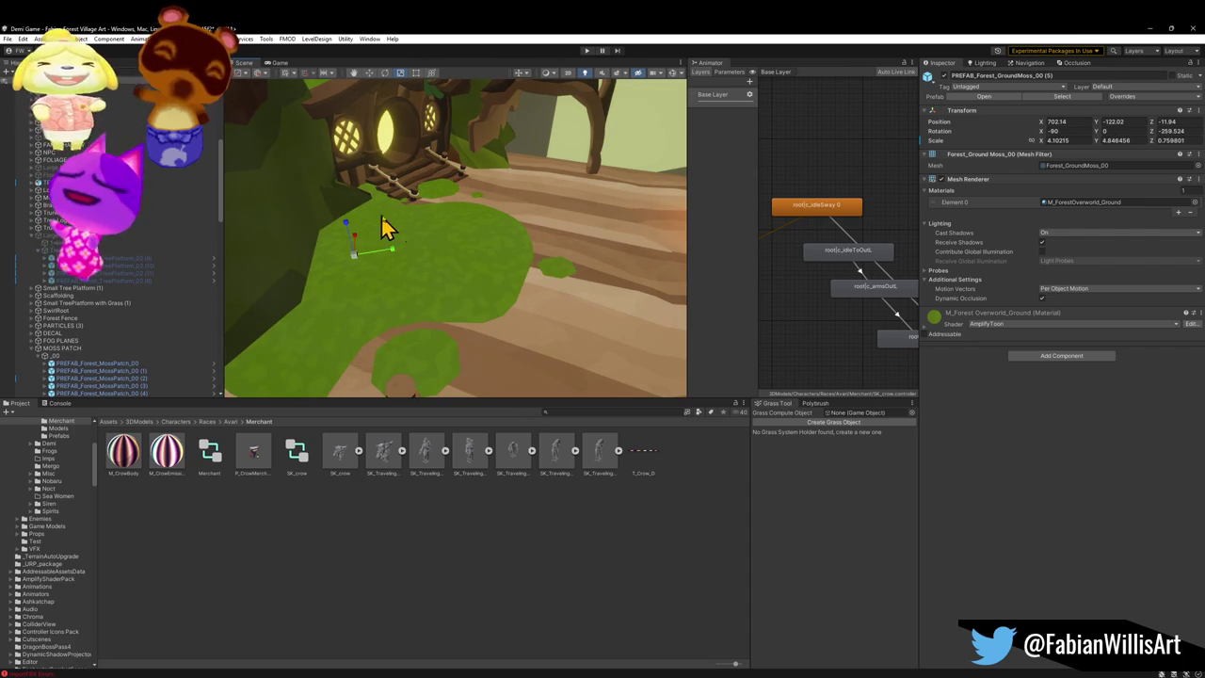
pyautogui.hotkey('ctrl', 'z')
pyautogui.hotkey('ctrl', 'z')
pyautogui.hotkey('ctrl', 'z')
pyautogui.hotkey('ctrl', 'z')
pyautogui.hotkey('ctrl', 'z')
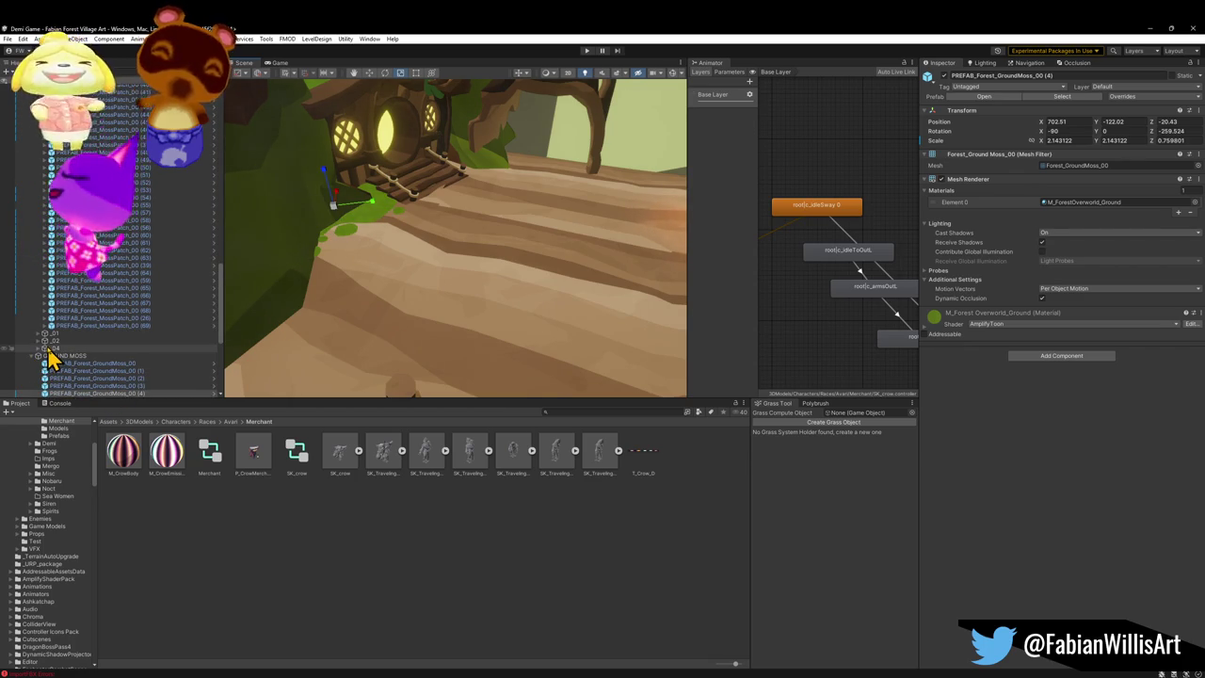
pyautogui.hotkey('ctrl', 'y')
pyautogui.hotkey('ctrl', 'y')
pyautogui.hotkey('ctrl', 'y')
pyautogui.hotkey('ctrl', 'z')
pyautogui.scroll(-1, 129, 229)
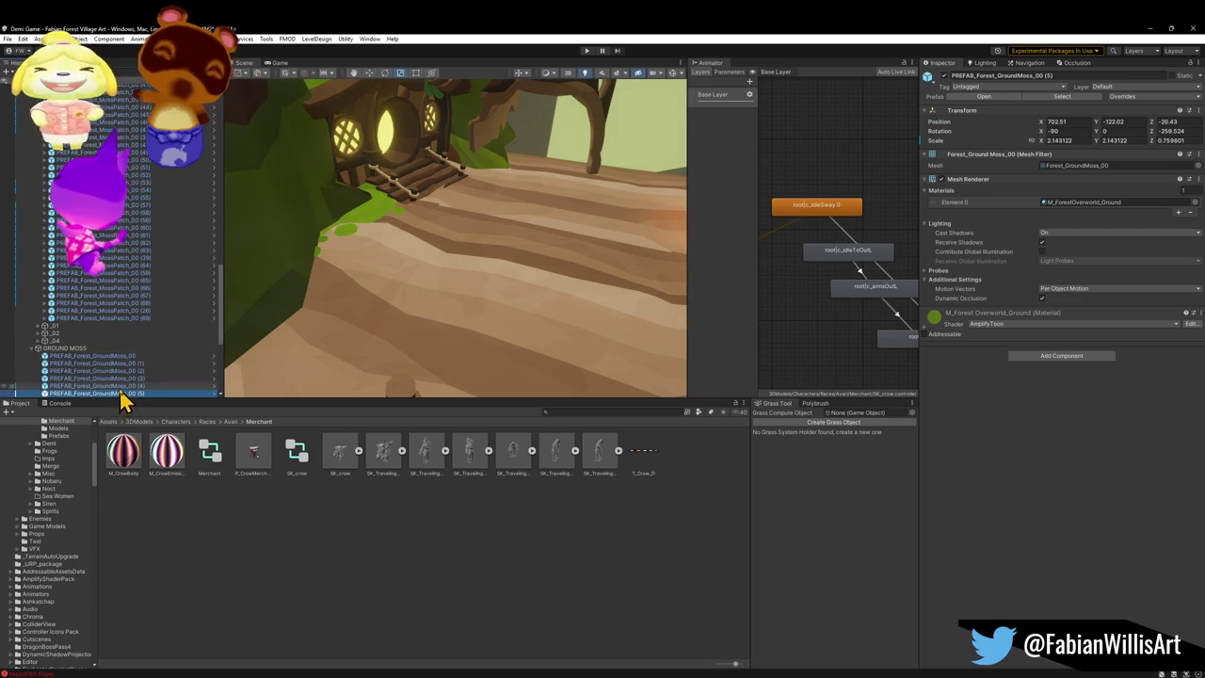
pyautogui.scroll(2, 161, 304)
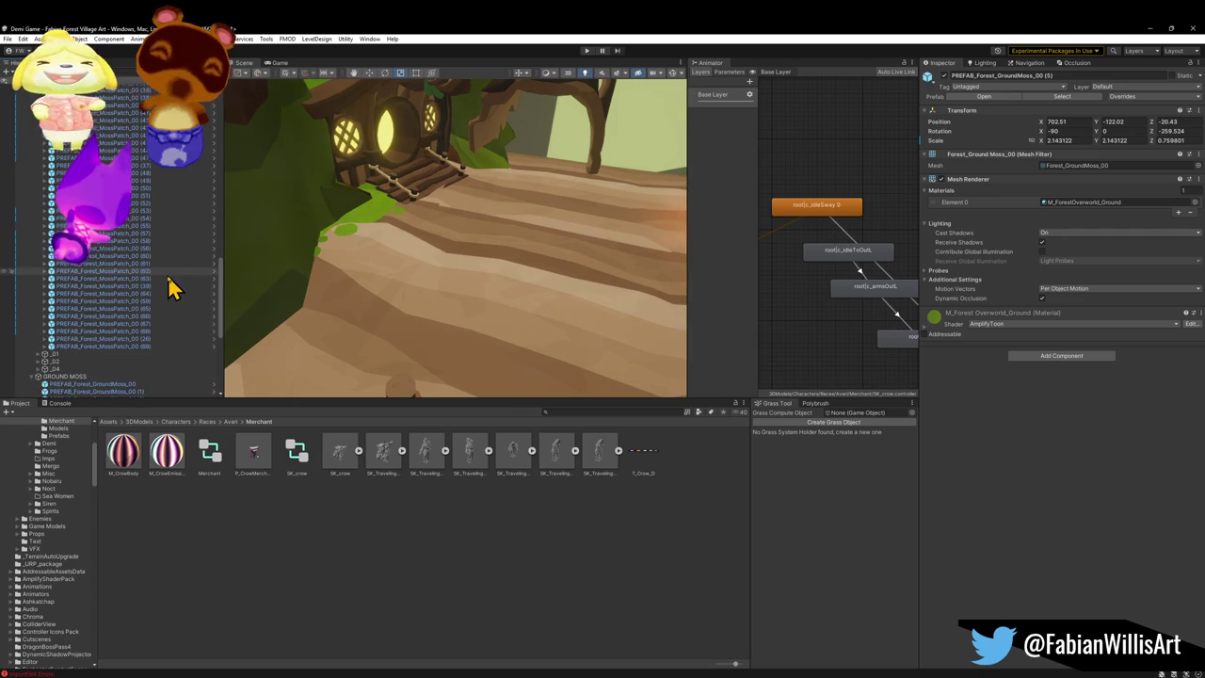
pyautogui.click(80, 345)
# Step: Delete the long block of duplicated MossPatch objects from the Hierarchy
pyautogui.scroll(15, 121, 255)
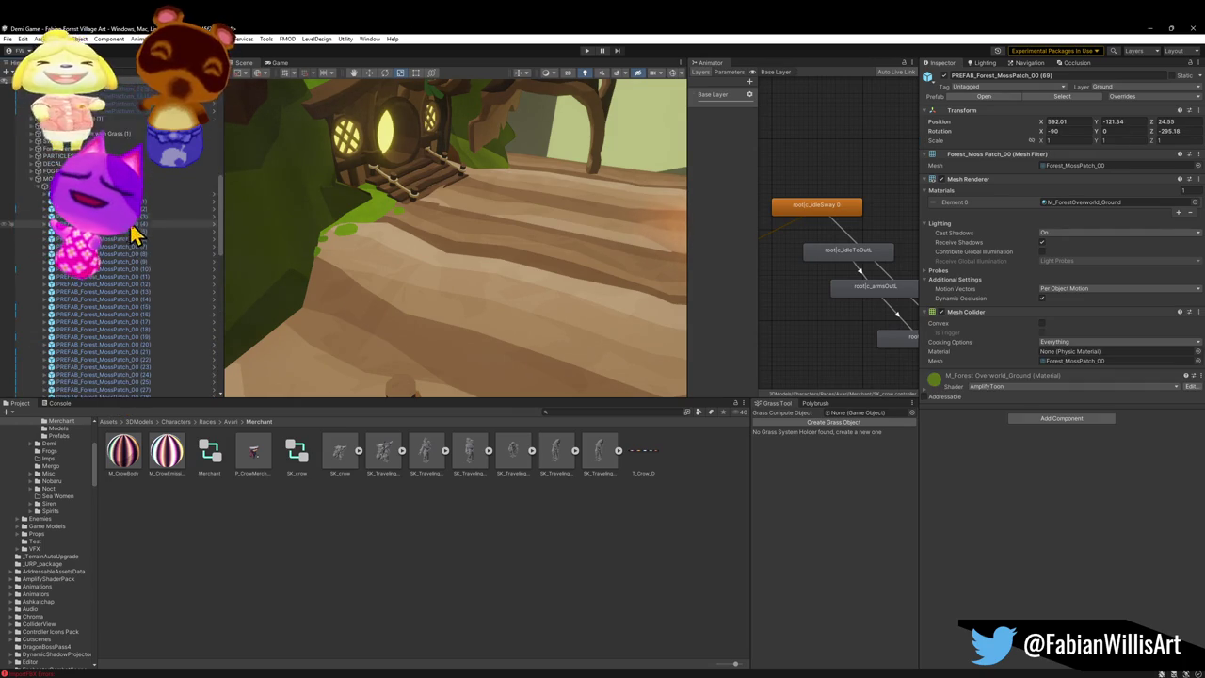
pyautogui.keyDown('shift'); pyautogui.click(131, 194); pyautogui.keyUp('shift')
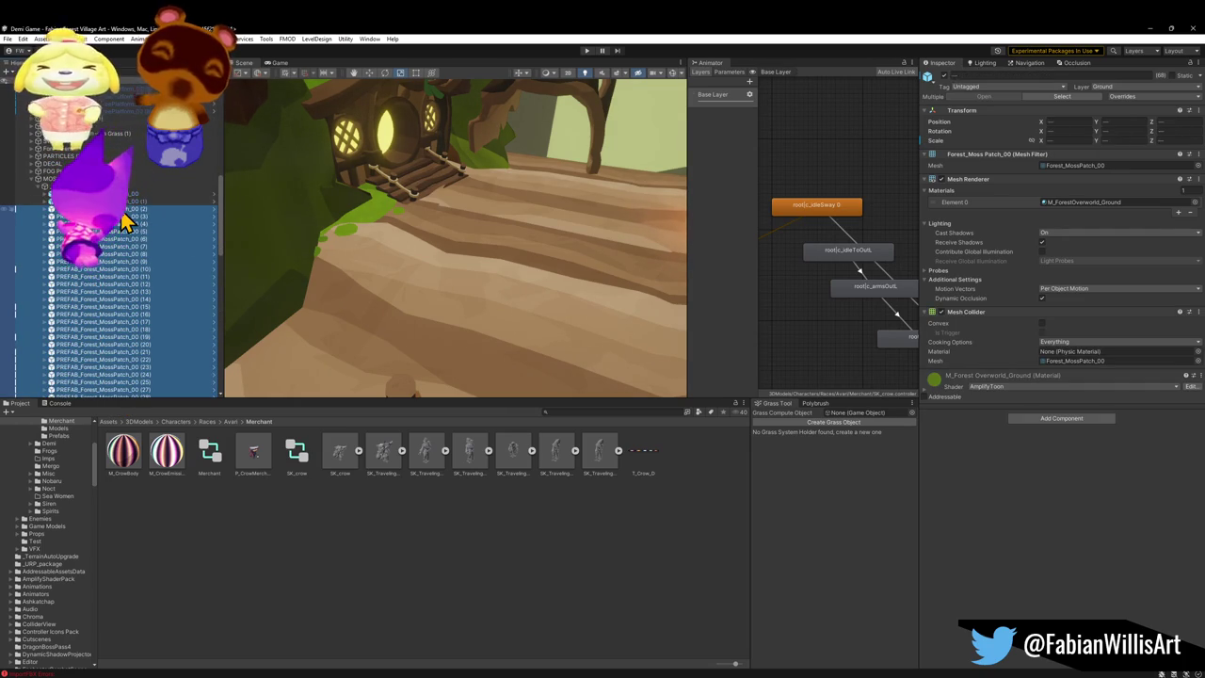
pyautogui.press('Delete')
pyautogui.moveTo(363, 277); pyautogui.dragTo(527, 252)
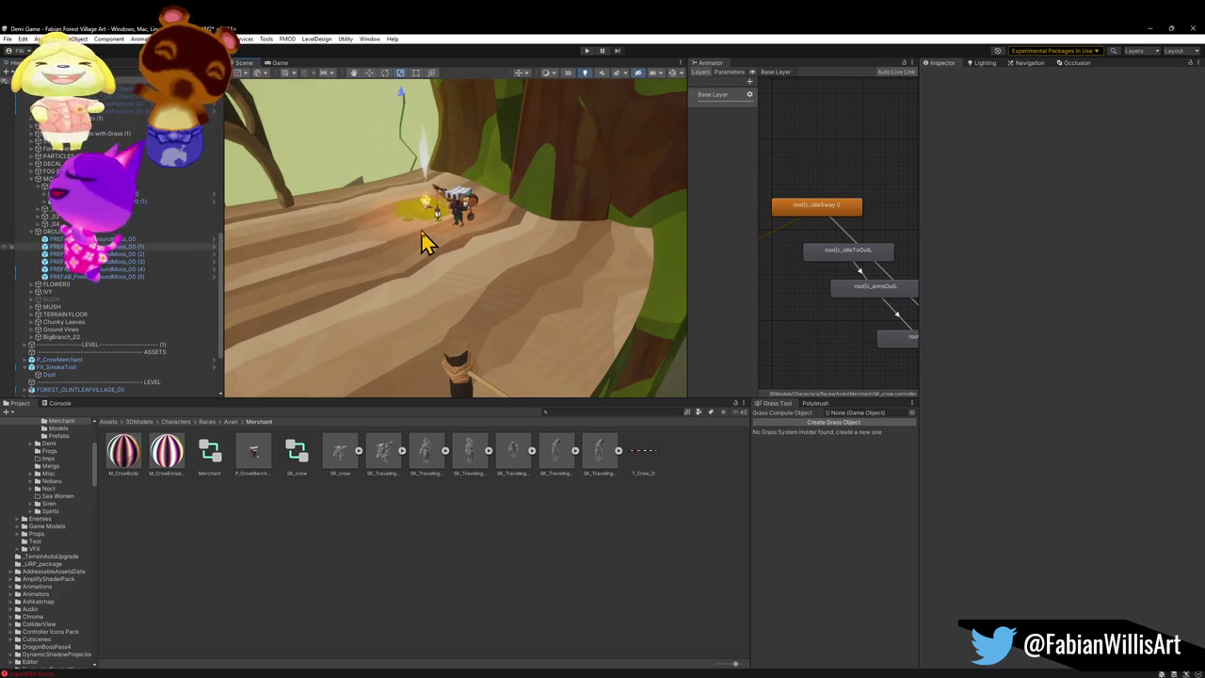
pyautogui.hotkey('ctrl', 'z')
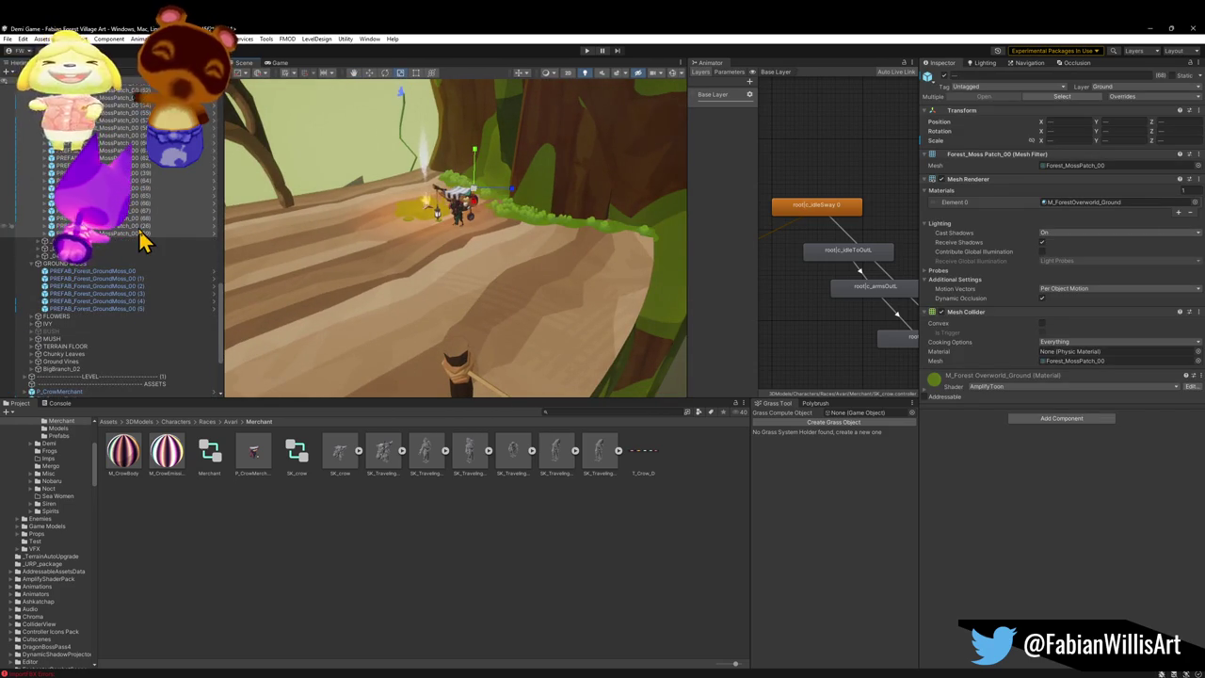
pyautogui.click(142, 230)
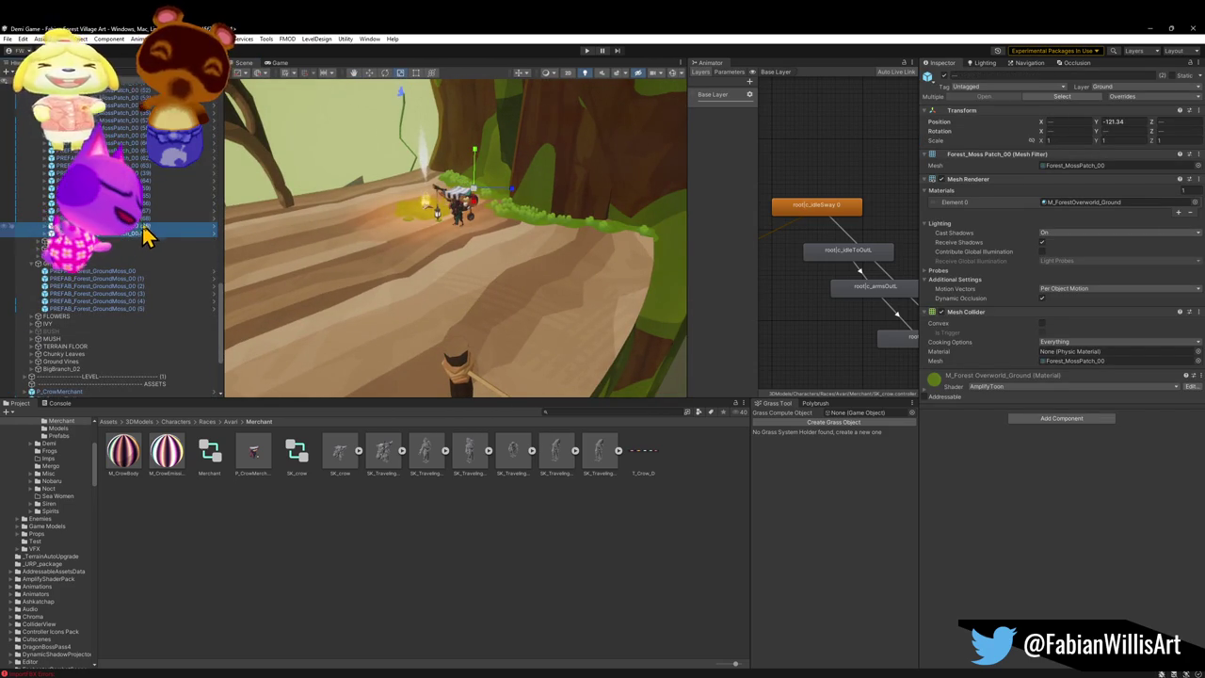
pyautogui.scroll(10, 142, 222)
pyautogui.keyDown('shift'); pyautogui.click(135, 148); pyautogui.keyUp('shift')
pyautogui.press('Delete')
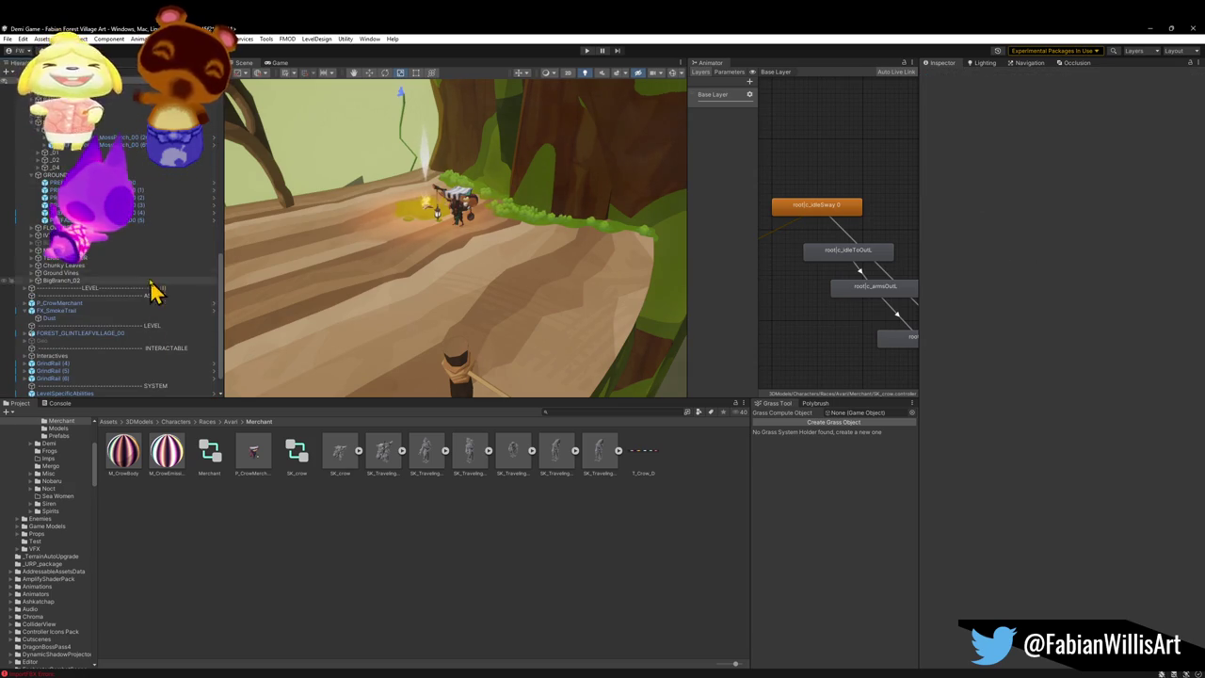
# Step: Inspect the _01 moss patch, then try placing PREFAB_Forest_MossPatch_02 across the dirt path
pyautogui.click(38, 152)
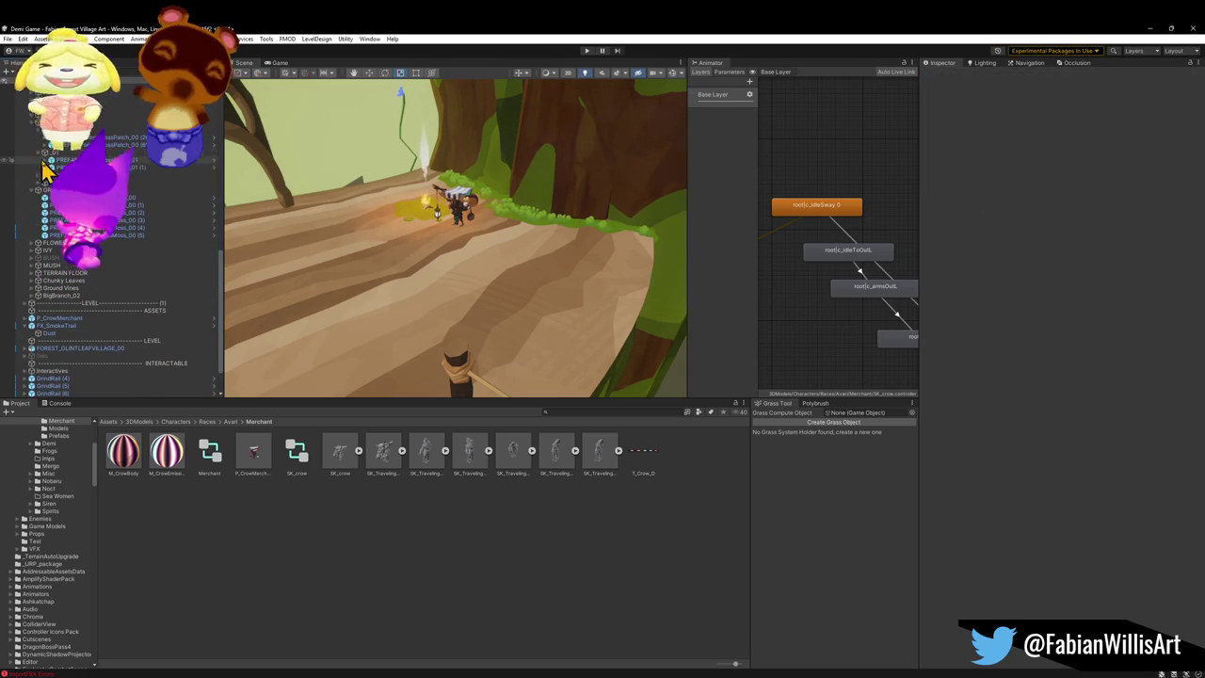
pyautogui.click(70, 159)
pyautogui.moveTo(457, 221); pyautogui.dragTo(487, 273)
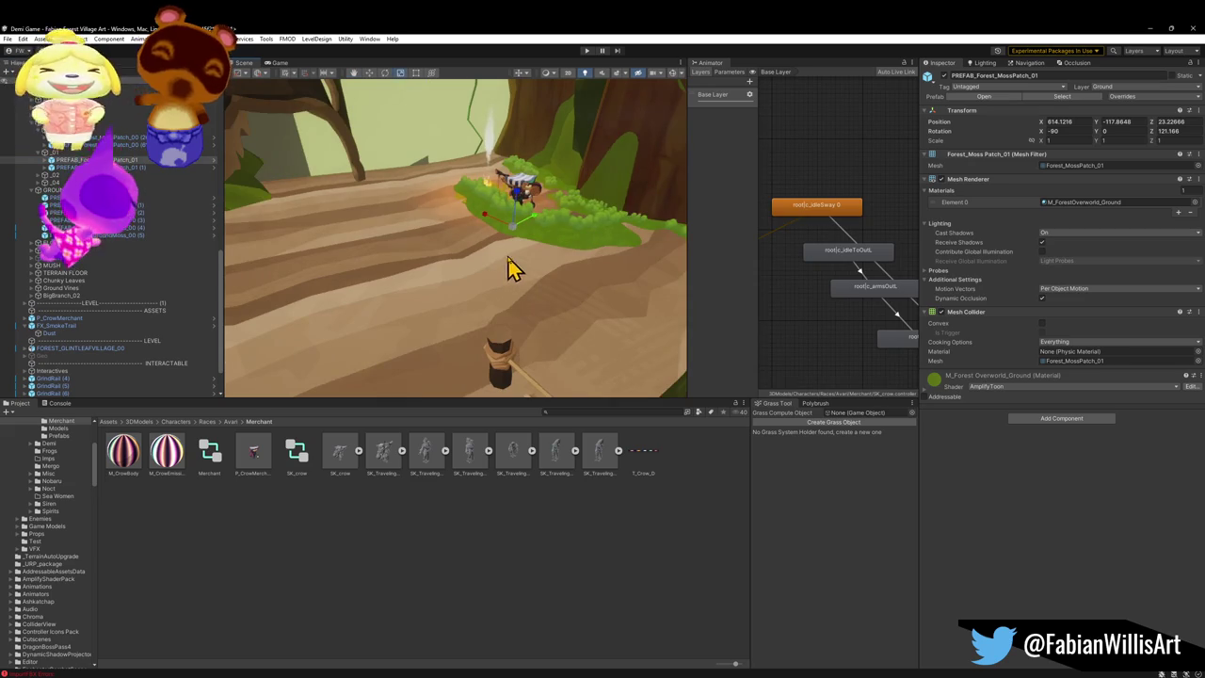
pyautogui.click(56, 220)
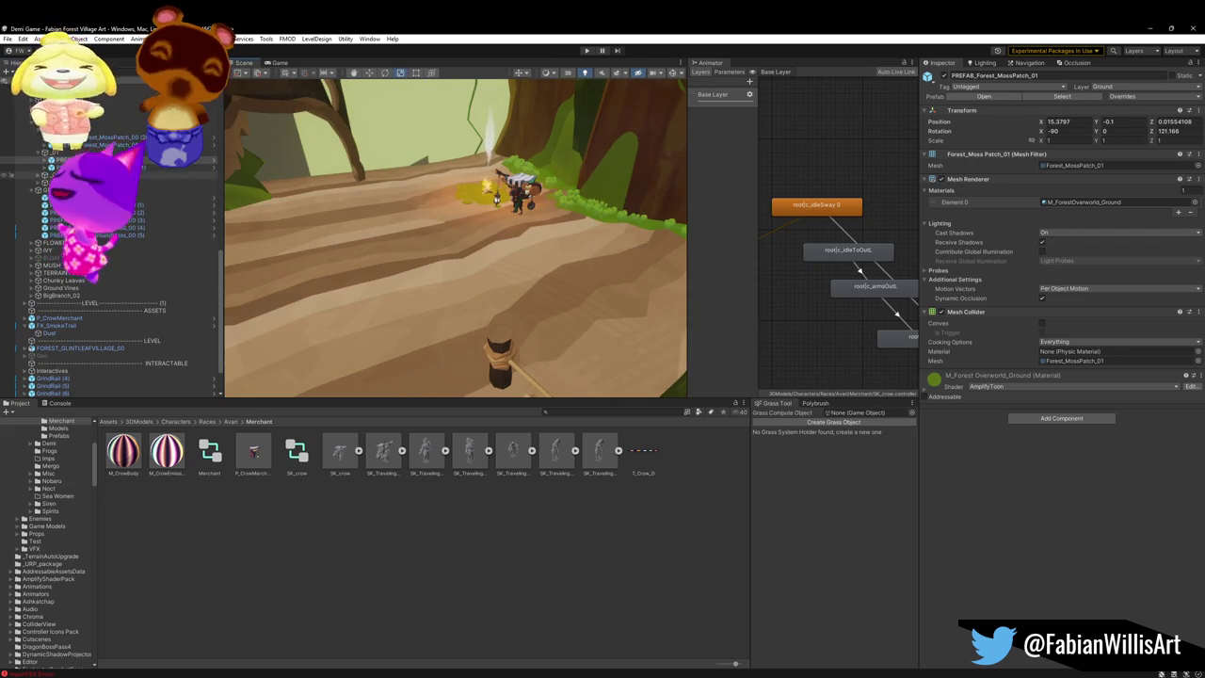
pyautogui.click(39, 153)
pyautogui.click(39, 160)
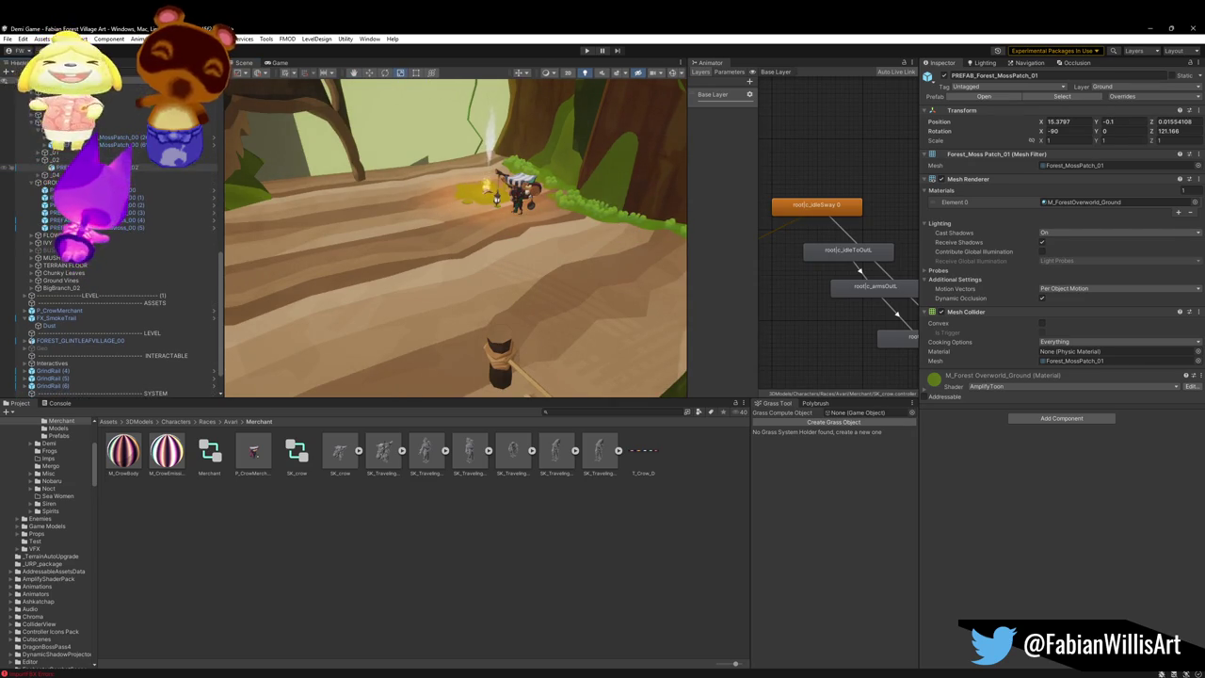
pyautogui.click(62, 166)
pyautogui.moveTo(476, 232)
pyautogui.mouseDown()
pyautogui.moveTo(457, 269)
pyautogui.moveTo(495, 274)
pyautogui.moveTo(475, 299)
pyautogui.moveTo(498, 175)
pyautogui.moveTo(479, 153)
pyautogui.moveTo(488, 135)
pyautogui.moveTo(506, 126)
pyautogui.moveTo(516, 160)
pyautogui.mouseUp()
pyautogui.hotkey('ctrl', 'z')
pyautogui.hotkey('ctrl', 'z')
pyautogui.hotkey('ctrl', 'z')
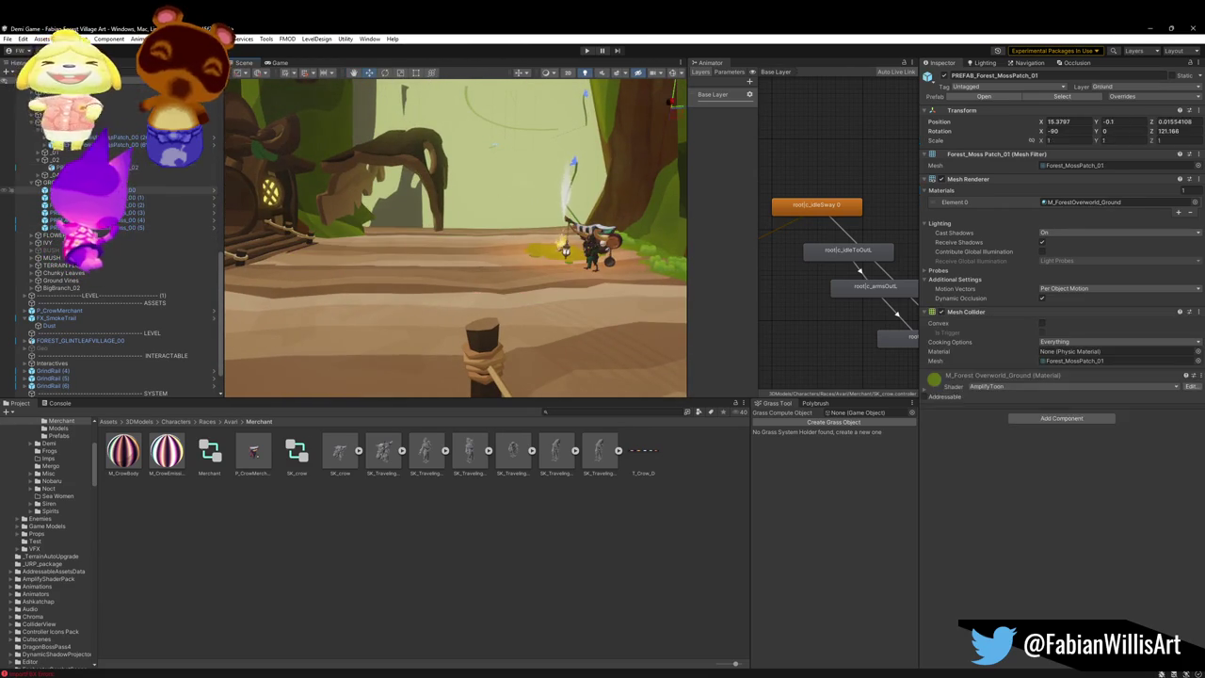
# Step: Lower the first Forest_MossPatch_04 patch onto the ground and enlarge it about 2.4 times
pyautogui.click(42, 176)
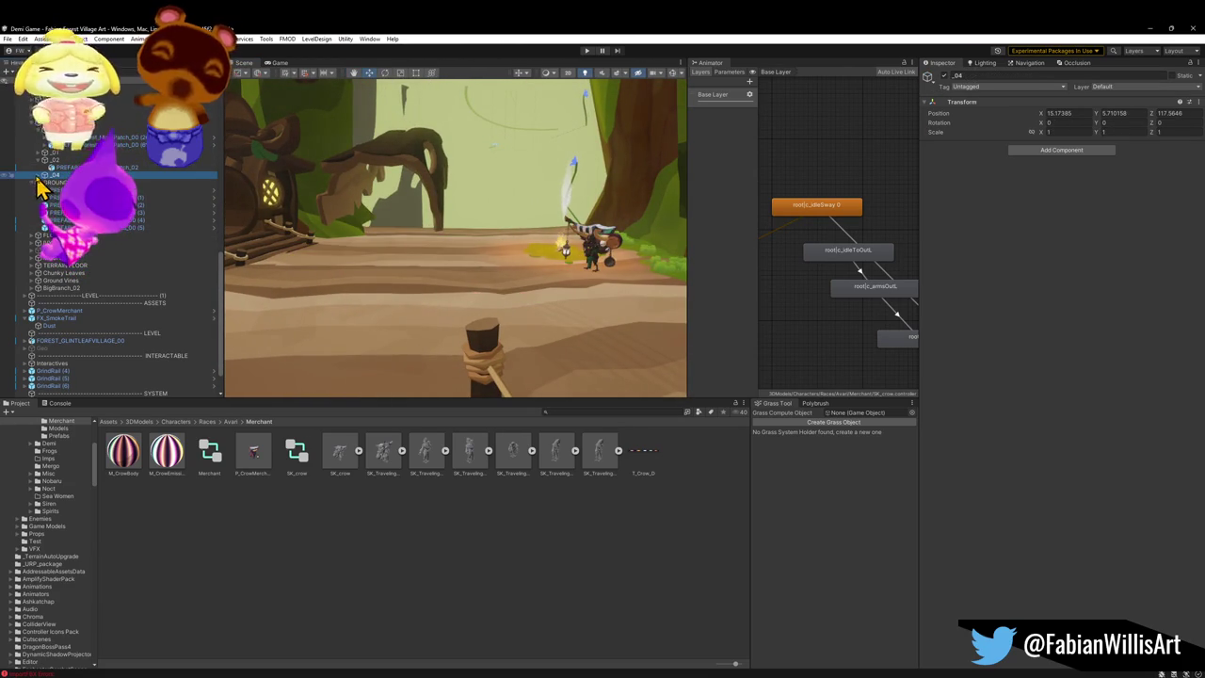
pyautogui.click(37, 175)
pyautogui.click(57, 181)
pyautogui.moveTo(465, 252)
pyautogui.mouseDown()
pyautogui.moveTo(443, 304)
pyautogui.moveTo(498, 230)
pyautogui.mouseUp()
pyautogui.moveTo(485, 189); pyautogui.dragTo(482, 216)
pyautogui.press('r')
pyautogui.moveTo(485, 259)
pyautogui.mouseDown()
pyautogui.moveTo(565, 234)
pyautogui.moveTo(489, 229)
pyautogui.moveTo(487, 251)
pyautogui.moveTo(481, 223)
pyautogui.moveTo(578, 202)
pyautogui.moveTo(559, 180)
pyautogui.moveTo(532, 180)
pyautogui.moveTo(481, 202)
pyautogui.mouseUp()
pyautogui.press('w')
pyautogui.press('w')
# Step: Reshape the moss patch by stretching it along Z, tilting and flattening it, then duplicate it
pyautogui.press('r')
pyautogui.moveTo(391, 263); pyautogui.dragTo(382, 267)
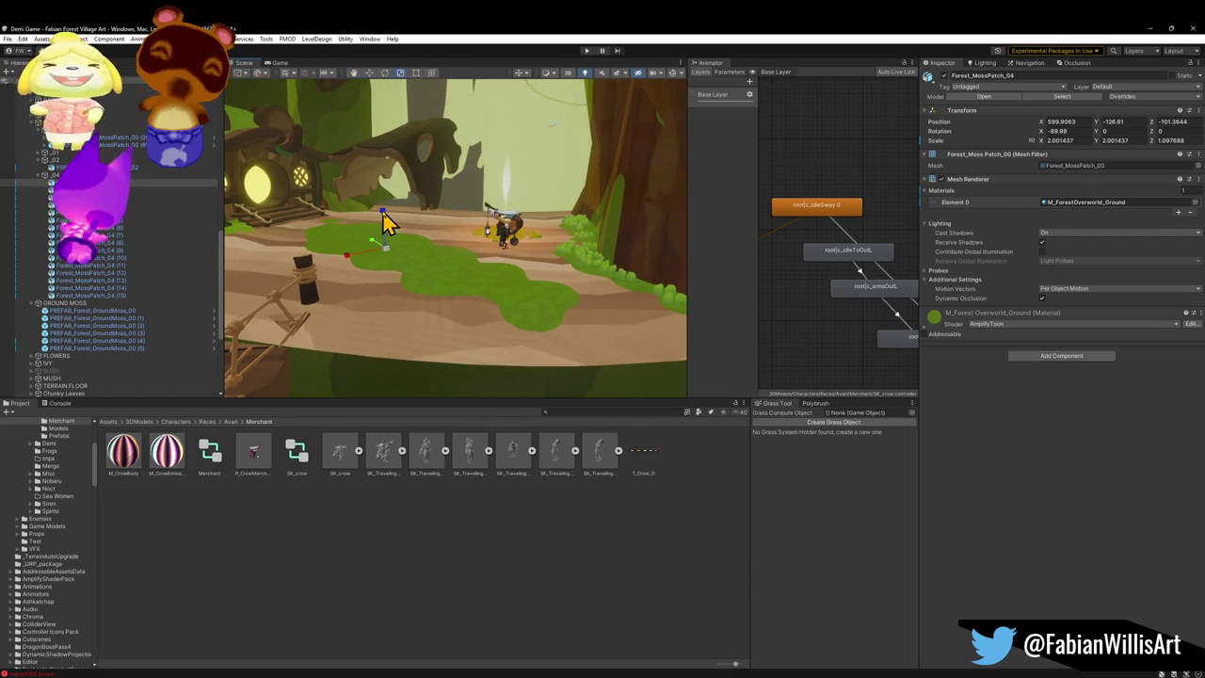
pyautogui.moveTo(383, 223); pyautogui.dragTo(395, 199)
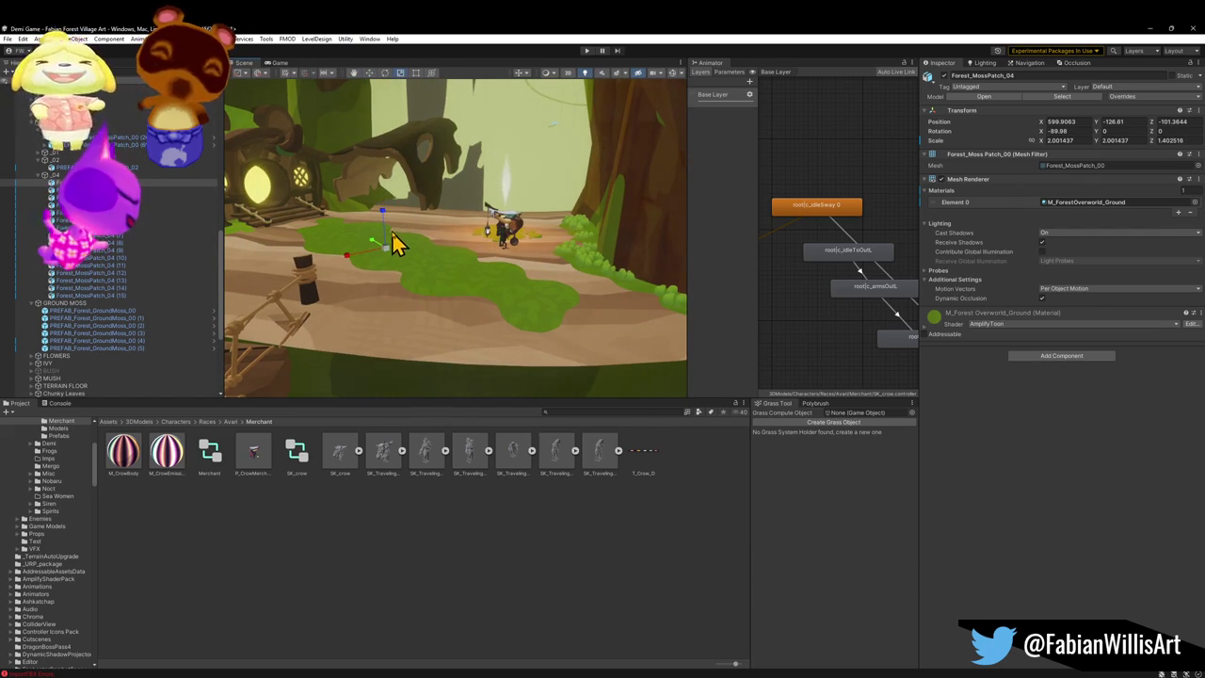
pyautogui.moveTo(399, 242); pyautogui.dragTo(403, 246)
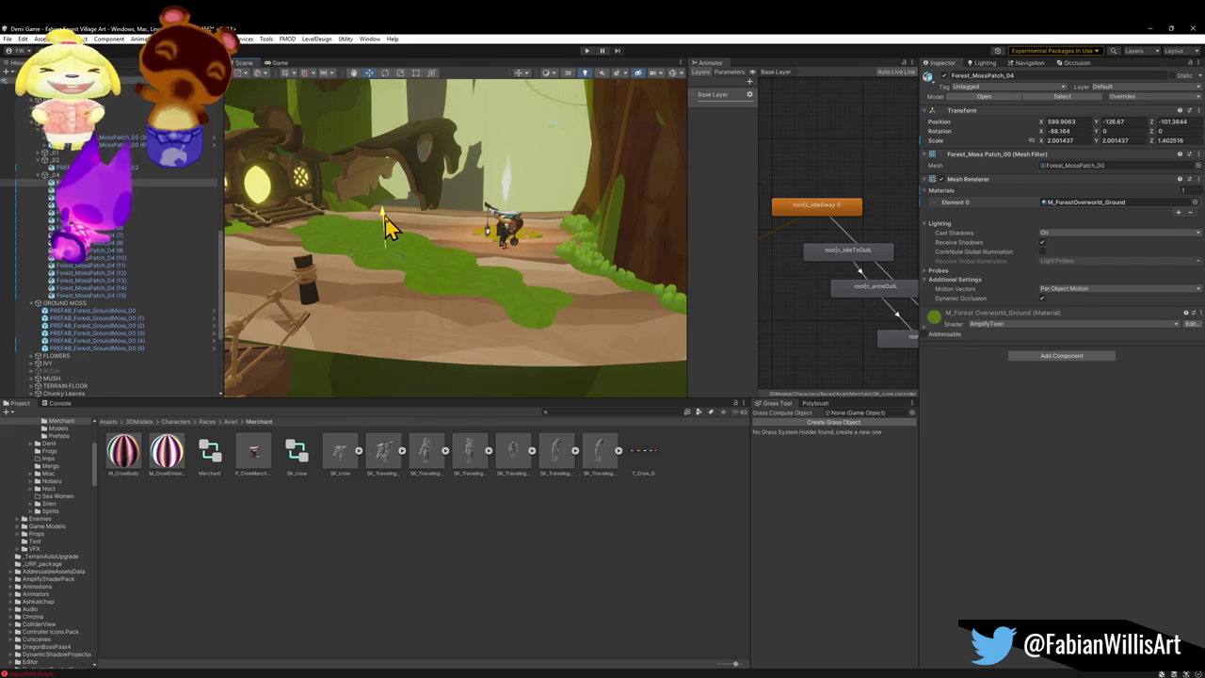
pyautogui.moveTo(386, 226); pyautogui.dragTo(389, 247)
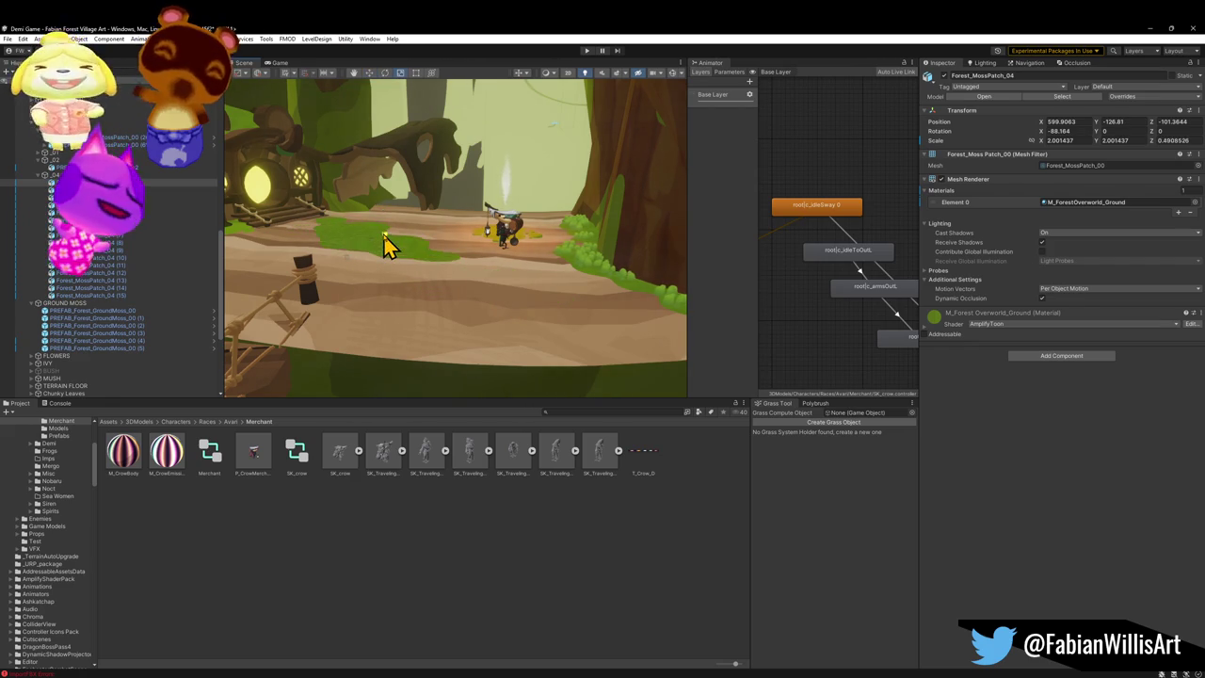
pyautogui.press('w')
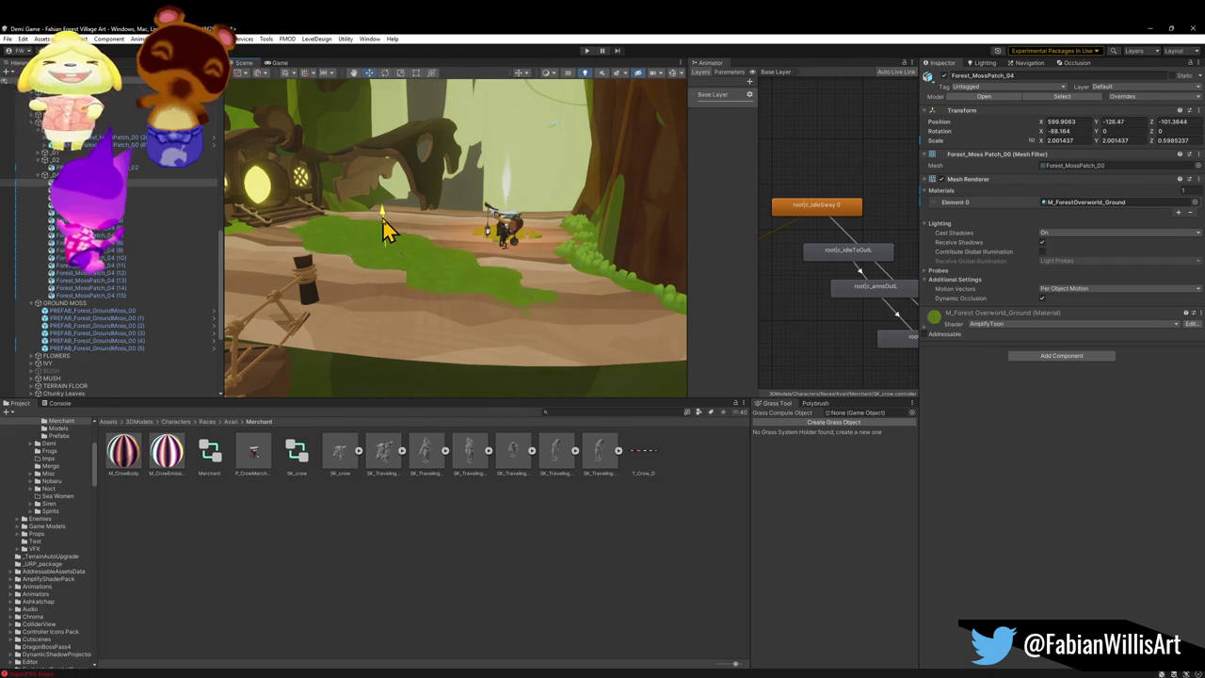
pyautogui.moveTo(381, 226)
pyautogui.mouseDown()
pyautogui.moveTo(358, 260)
pyautogui.moveTo(405, 299)
pyautogui.moveTo(451, 232)
pyautogui.moveTo(314, 258)
pyautogui.moveTo(347, 240)
pyautogui.moveTo(433, 226)
pyautogui.moveTo(320, 273)
pyautogui.moveTo(311, 226)
pyautogui.mouseUp()
pyautogui.hotkey('ctrl', 'd')
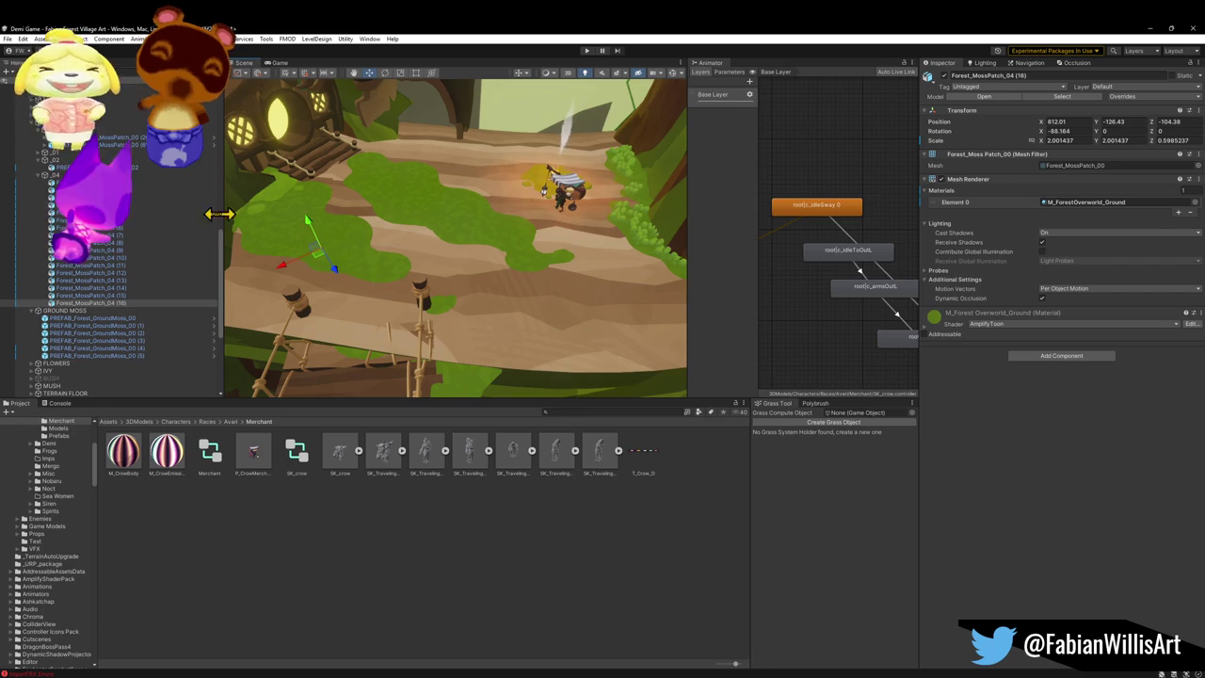
# Step: Delete GroundMoss_00 (5) and turn the moss patch on the path about 47 degrees
pyautogui.click(104, 145)
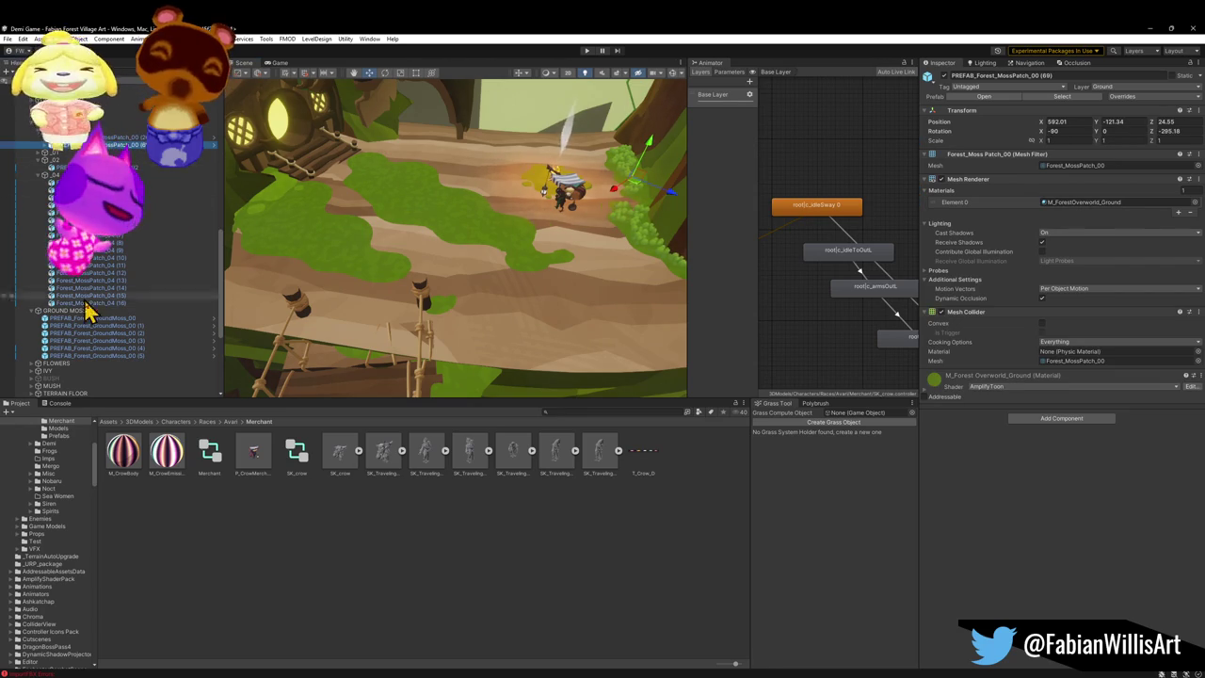
pyautogui.click(95, 356)
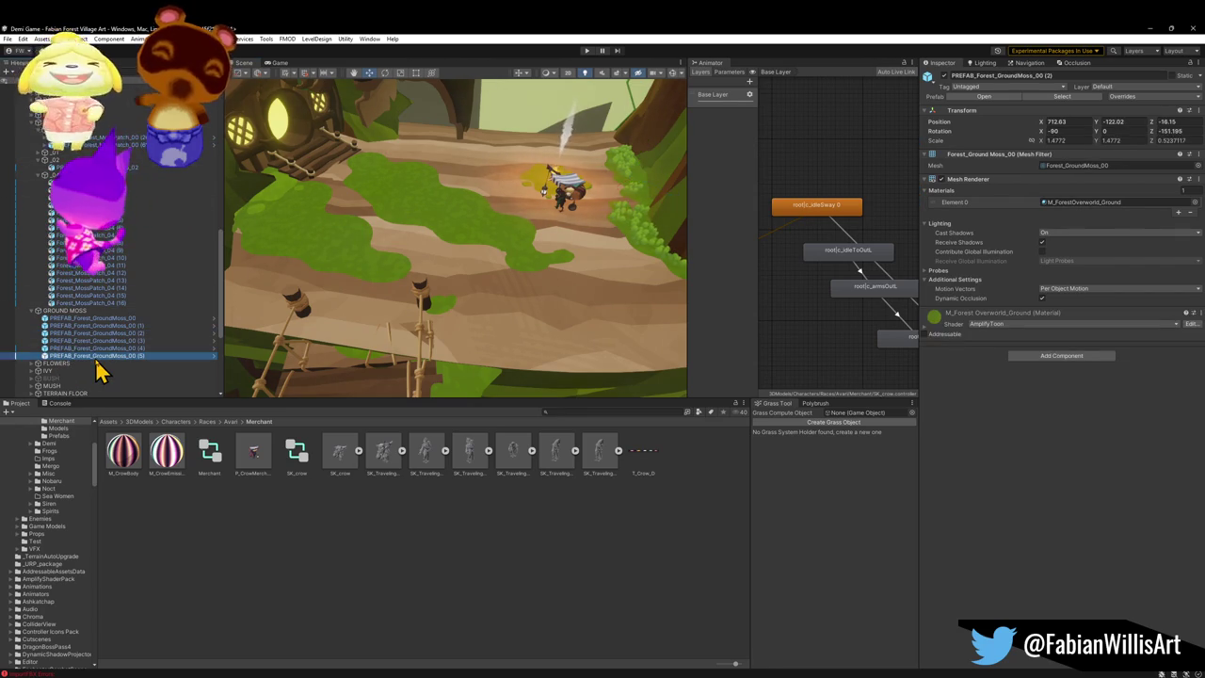
pyautogui.press('Delete')
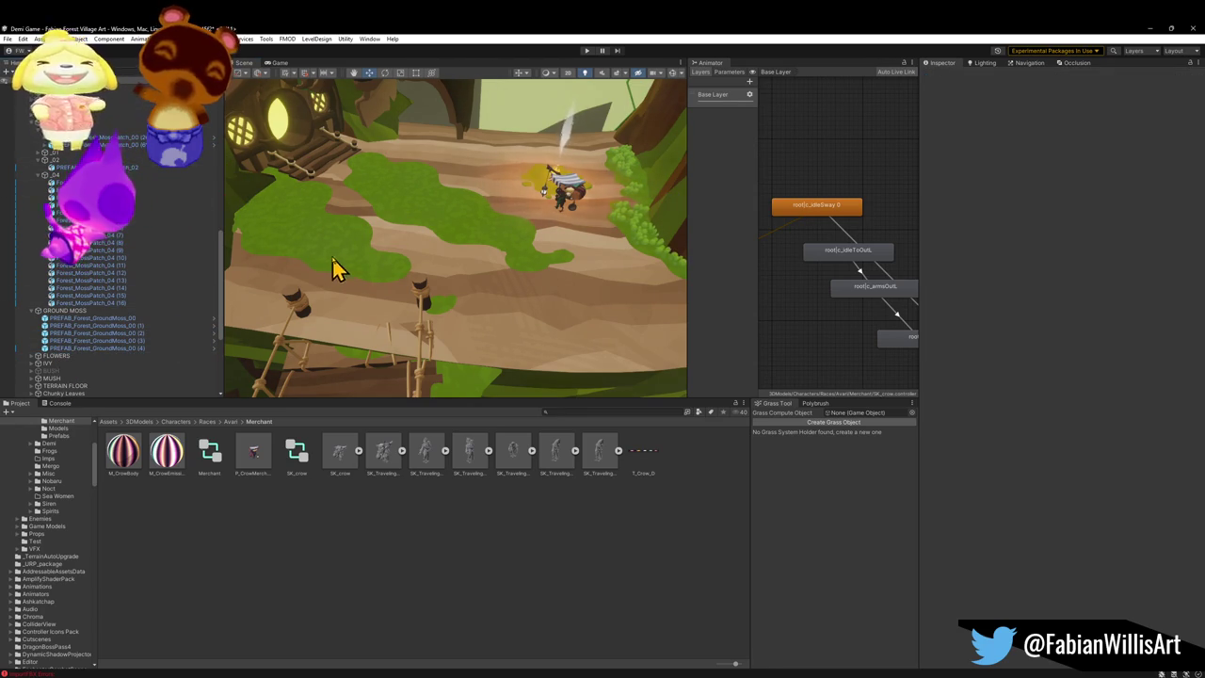
pyautogui.click(350, 269)
pyautogui.moveTo(321, 284)
pyautogui.mouseDown()
pyautogui.moveTo(398, 266)
pyautogui.moveTo(357, 270)
pyautogui.moveTo(350, 250)
pyautogui.mouseUp()
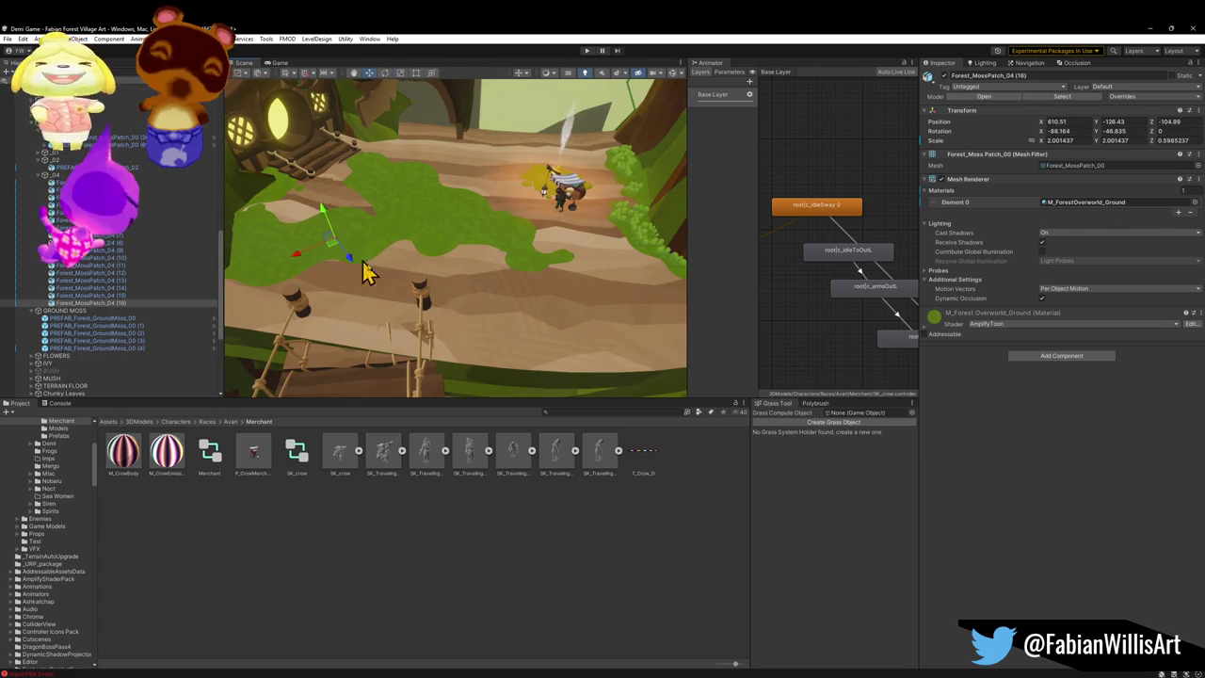
pyautogui.click(473, 525)
pyautogui.moveTo(475, 198)
pyautogui.mouseDown()
pyautogui.moveTo(479, 189)
pyautogui.moveTo(525, 237)
pyautogui.moveTo(579, 266)
pyautogui.mouseUp()
pyautogui.moveTo(580, 294)
pyautogui.mouseDown()
pyautogui.moveTo(519, 299)
pyautogui.moveTo(514, 315)
pyautogui.mouseUp()
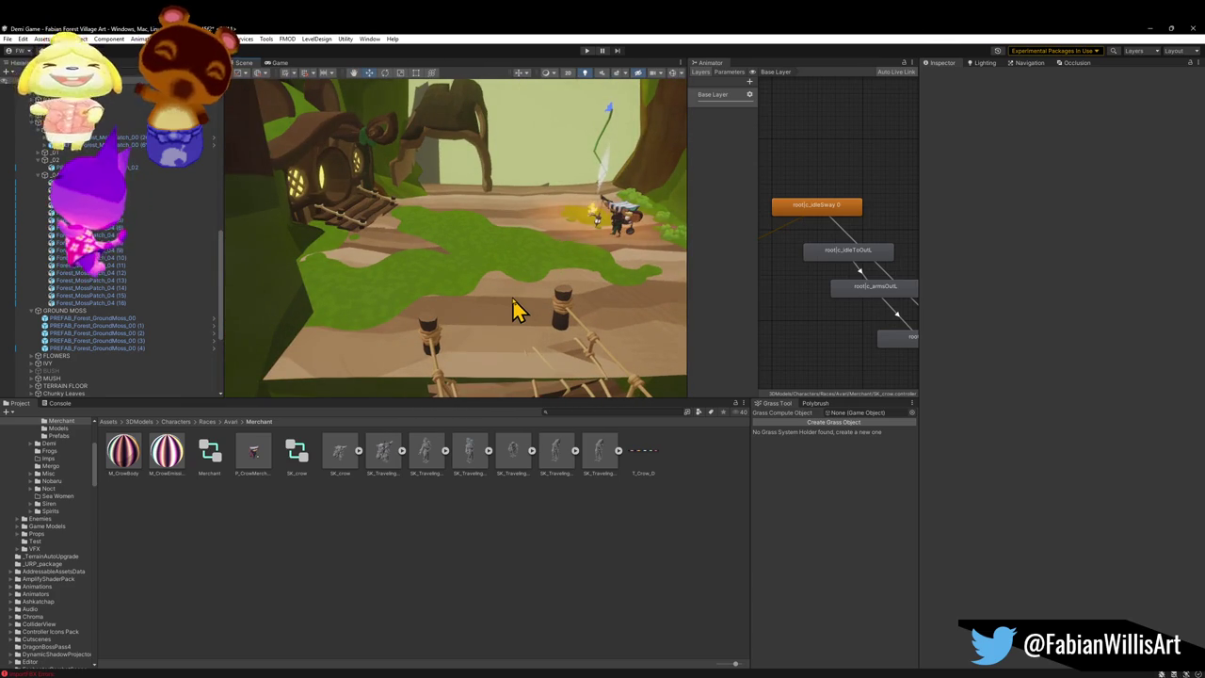
pyautogui.moveTo(488, 322)
pyautogui.mouseDown()
pyautogui.moveTo(560, 312)
pyautogui.moveTo(587, 326)
pyautogui.mouseUp()
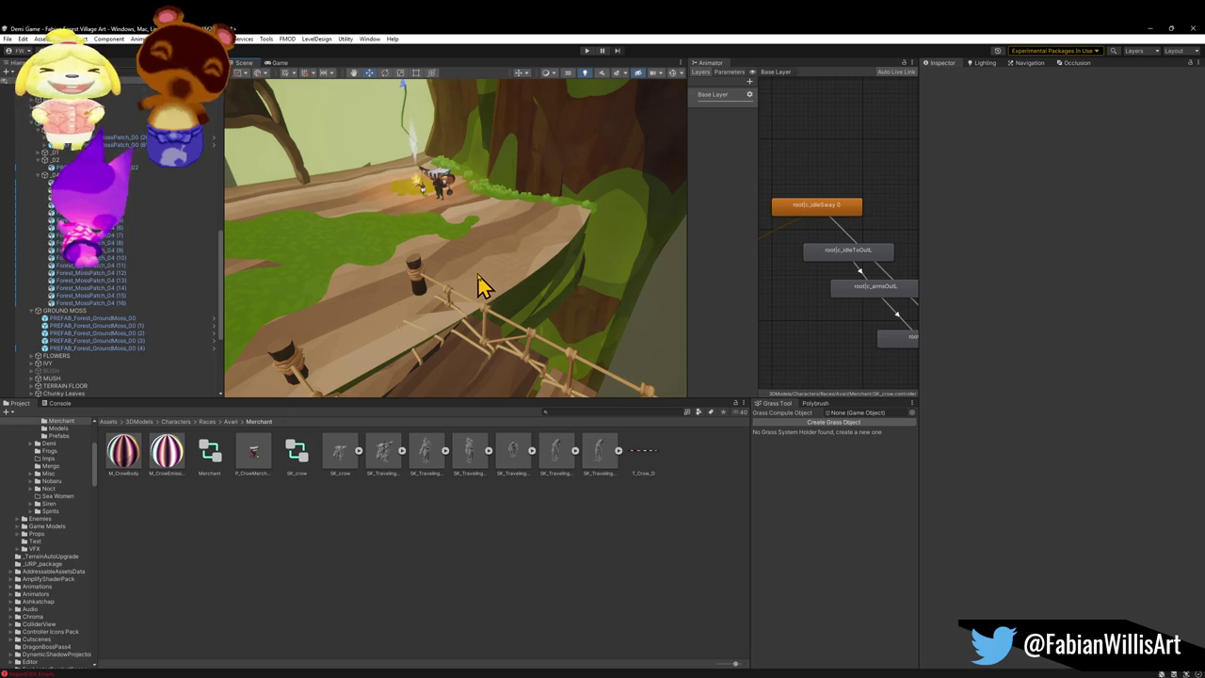
pyautogui.press('f')
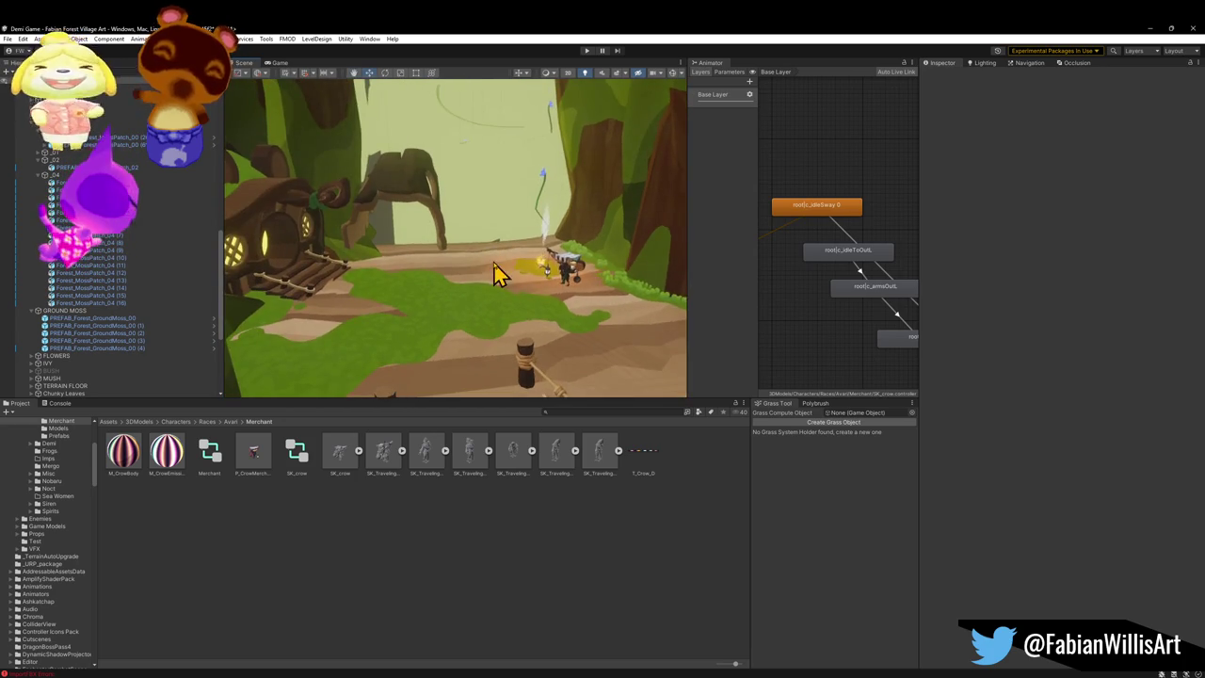
pyautogui.moveTo(499, 265)
pyautogui.mouseDown()
pyautogui.moveTo(474, 255)
pyautogui.moveTo(460, 216)
pyautogui.moveTo(493, 226)
pyautogui.moveTo(479, 224)
pyautogui.moveTo(528, 204)
pyautogui.moveTo(650, 234)
pyautogui.moveTo(584, 234)
pyautogui.moveTo(574, 248)
pyautogui.moveTo(539, 191)
pyautogui.moveTo(468, 216)
pyautogui.moveTo(486, 251)
pyautogui.moveTo(353, 252)
pyautogui.moveTo(537, 263)
pyautogui.moveTo(368, 250)
pyautogui.moveTo(659, 301)
pyautogui.moveTo(747, 290)
pyautogui.mouseUp()
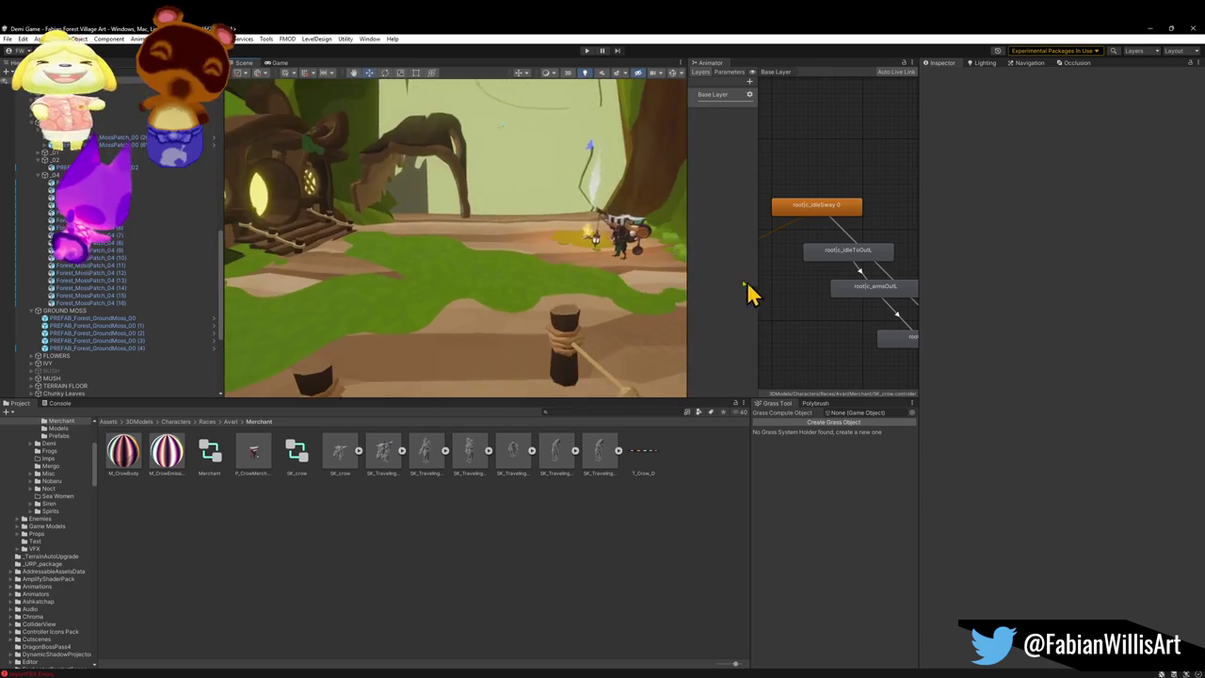
# Step: Move PREFAB_Forest_MossPatch_02 to the path edge beside the house door and rotate it into place
pyautogui.click(107, 236)
pyautogui.moveTo(398, 272)
pyautogui.mouseDown()
pyautogui.moveTo(530, 291)
pyautogui.moveTo(499, 307)
pyautogui.mouseUp()
pyautogui.click(468, 259)
pyautogui.moveTo(94, 167)
pyautogui.mouseDown()
pyautogui.moveTo(43, 152)
pyautogui.moveTo(122, 165)
pyautogui.moveTo(226, 218)
pyautogui.moveTo(497, 258)
pyautogui.moveTo(296, 269)
pyautogui.moveTo(248, 295)
pyautogui.moveTo(540, 291)
pyautogui.moveTo(511, 304)
pyautogui.moveTo(398, 288)
pyautogui.moveTo(428, 290)
pyautogui.moveTo(424, 270)
pyautogui.moveTo(357, 248)
pyautogui.moveTo(412, 291)
pyautogui.moveTo(404, 266)
pyautogui.moveTo(401, 311)
pyautogui.mouseUp()
pyautogui.press('e')
pyautogui.press('w')
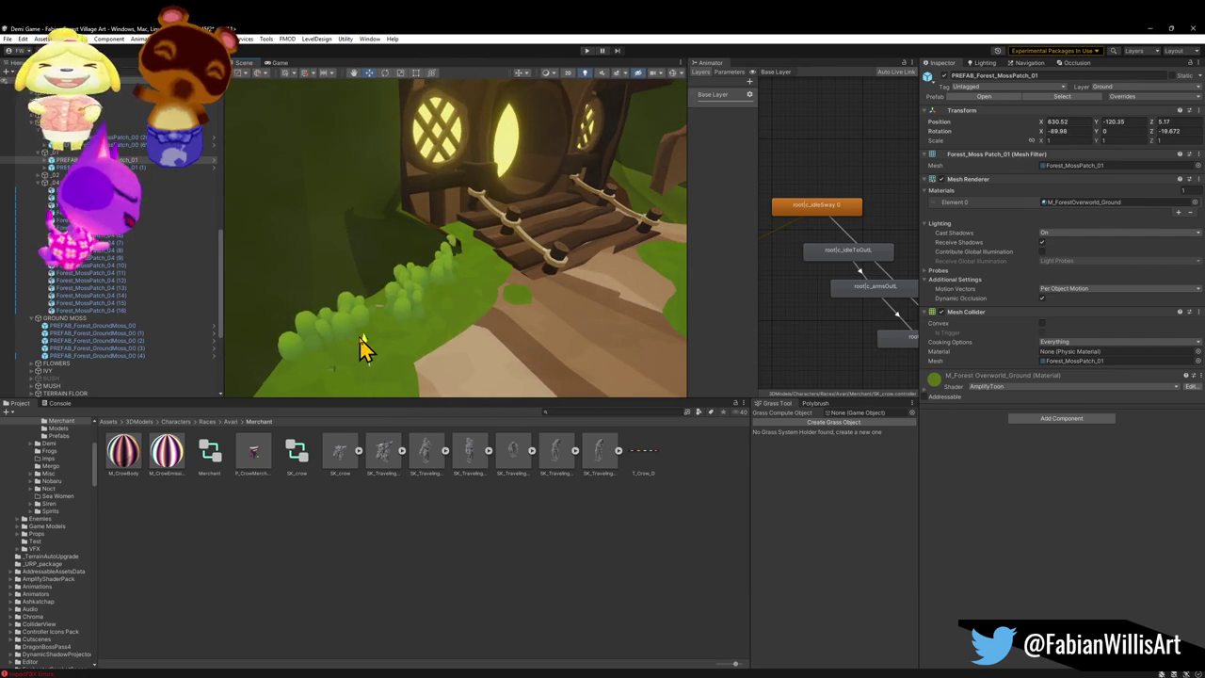
# Step: Inspect the neighbouring moss patches by the house, including patch (27)
pyautogui.moveTo(435, 329)
pyautogui.mouseDown()
pyautogui.moveTo(452, 261)
pyautogui.moveTo(457, 289)
pyautogui.moveTo(510, 311)
pyautogui.moveTo(468, 314)
pyautogui.moveTo(527, 345)
pyautogui.mouseUp()
pyautogui.click(423, 570)
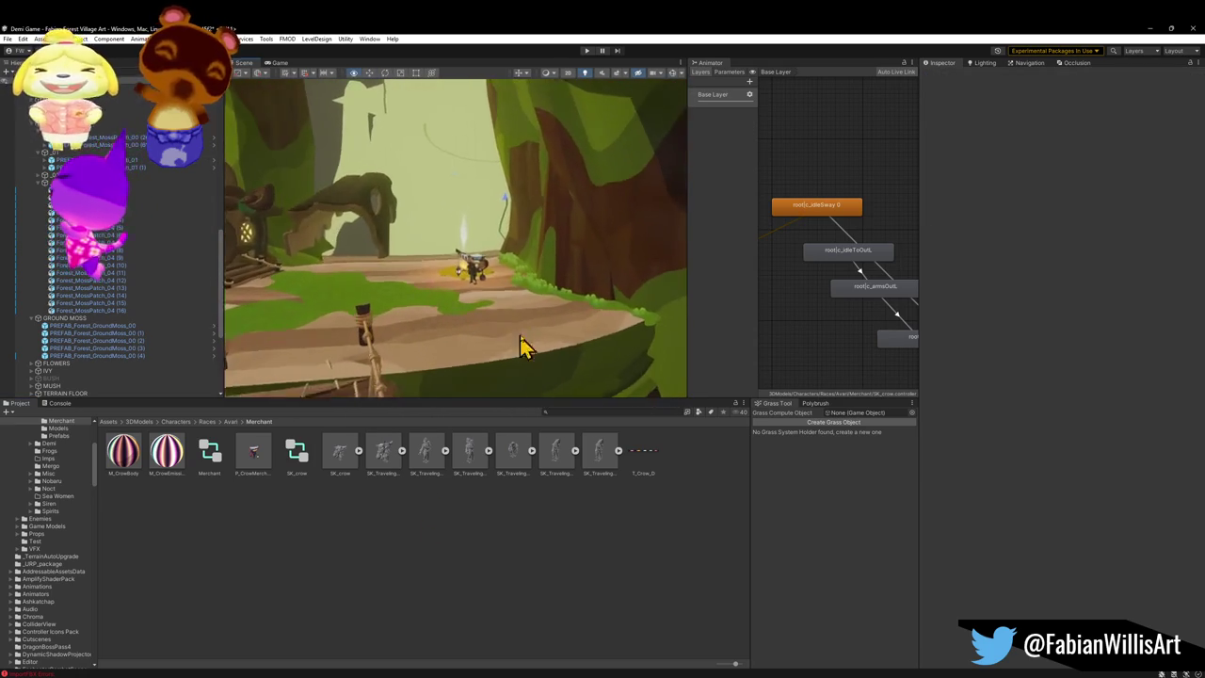
pyautogui.click(585, 312)
pyautogui.moveTo(375, 276)
pyautogui.mouseDown()
pyautogui.moveTo(290, 269)
pyautogui.moveTo(619, 294)
pyautogui.moveTo(496, 301)
pyautogui.moveTo(467, 330)
pyautogui.moveTo(430, 289)
pyautogui.mouseUp()
pyautogui.click(407, 273)
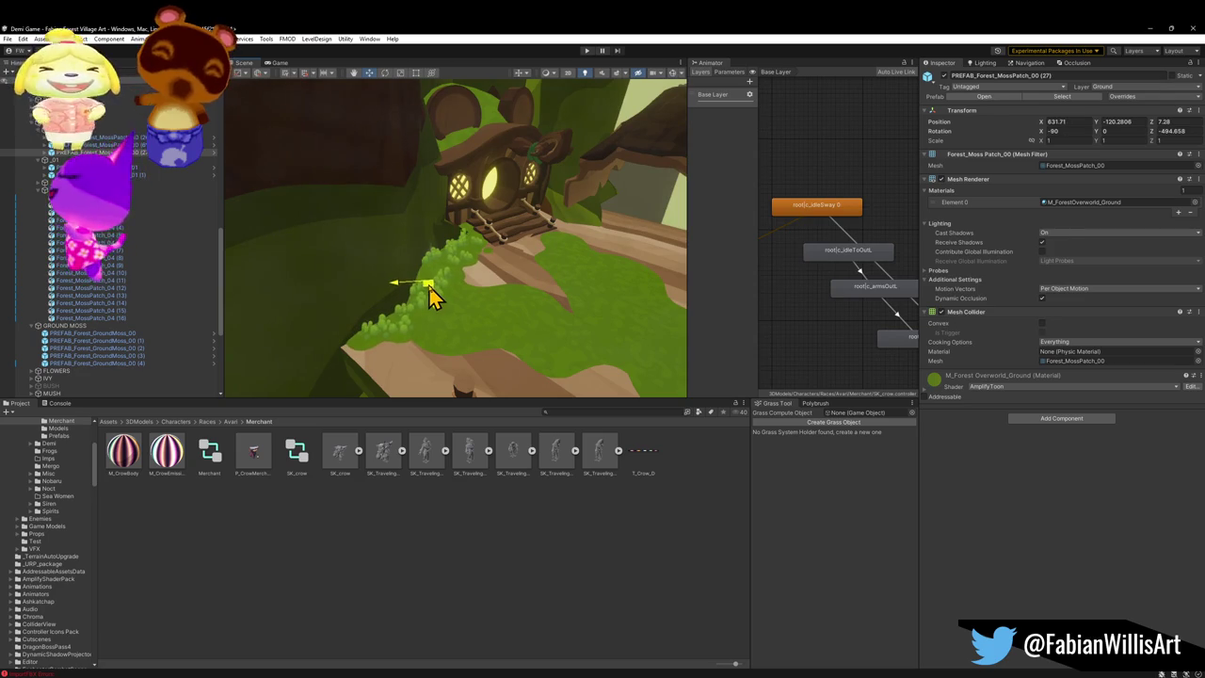
pyautogui.moveTo(449, 277)
pyautogui.mouseDown()
pyautogui.moveTo(528, 324)
pyautogui.moveTo(543, 315)
pyautogui.moveTo(406, 279)
pyautogui.moveTo(573, 282)
pyautogui.moveTo(586, 269)
pyautogui.moveTo(610, 287)
pyautogui.mouseUp()
pyautogui.scroll(2, 555, 320)
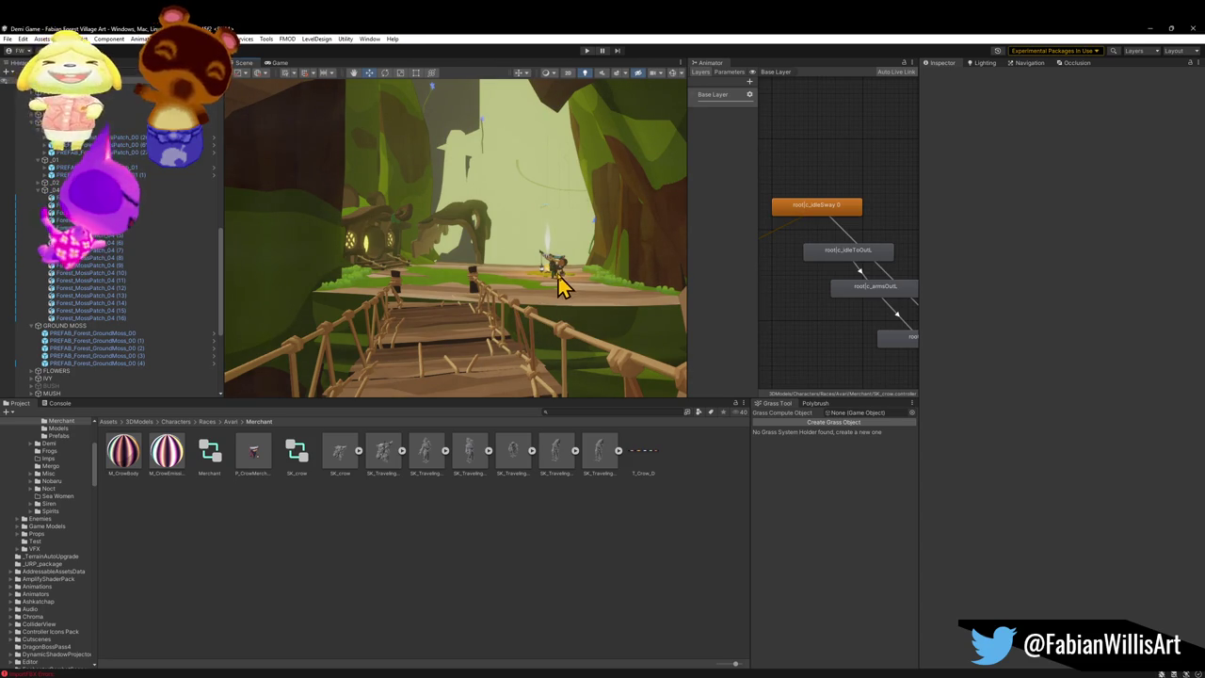
# Step: Shift the crow merchant slightly further along the path by the house
pyautogui.click(559, 286)
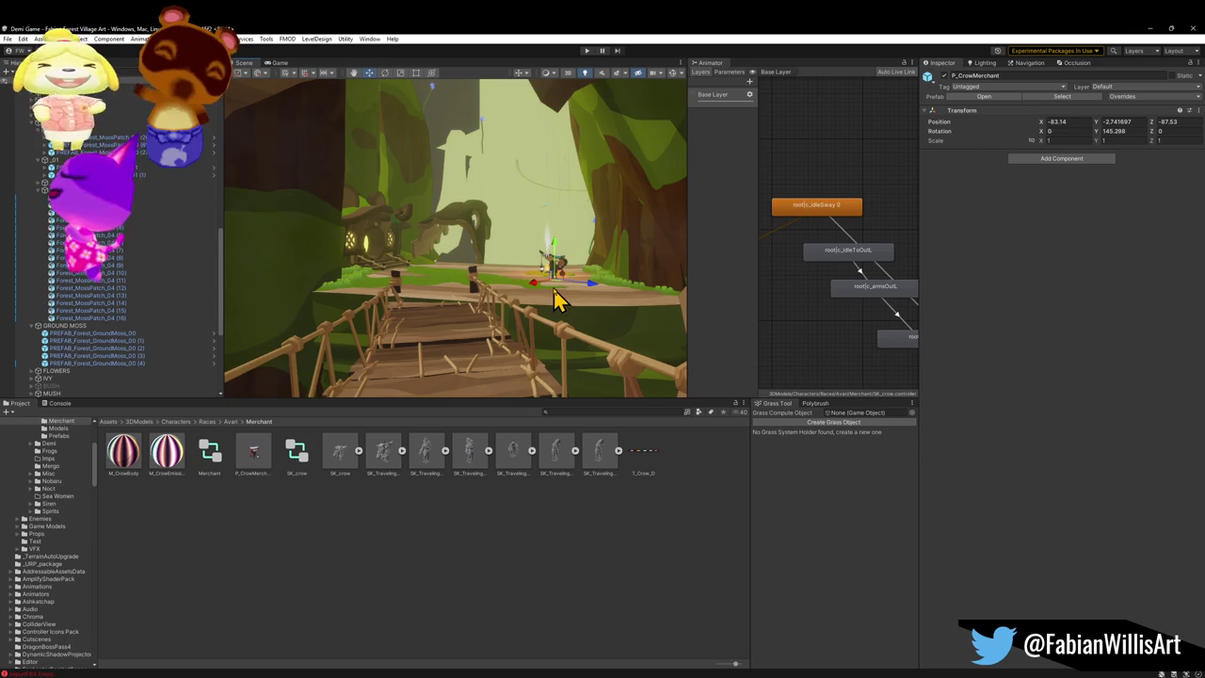
pyautogui.press('f')
pyautogui.moveTo(456, 312); pyautogui.dragTo(530, 323)
# Step: Fly the Scene camera back to the rope bridge and start Play mode
pyautogui.press('s')
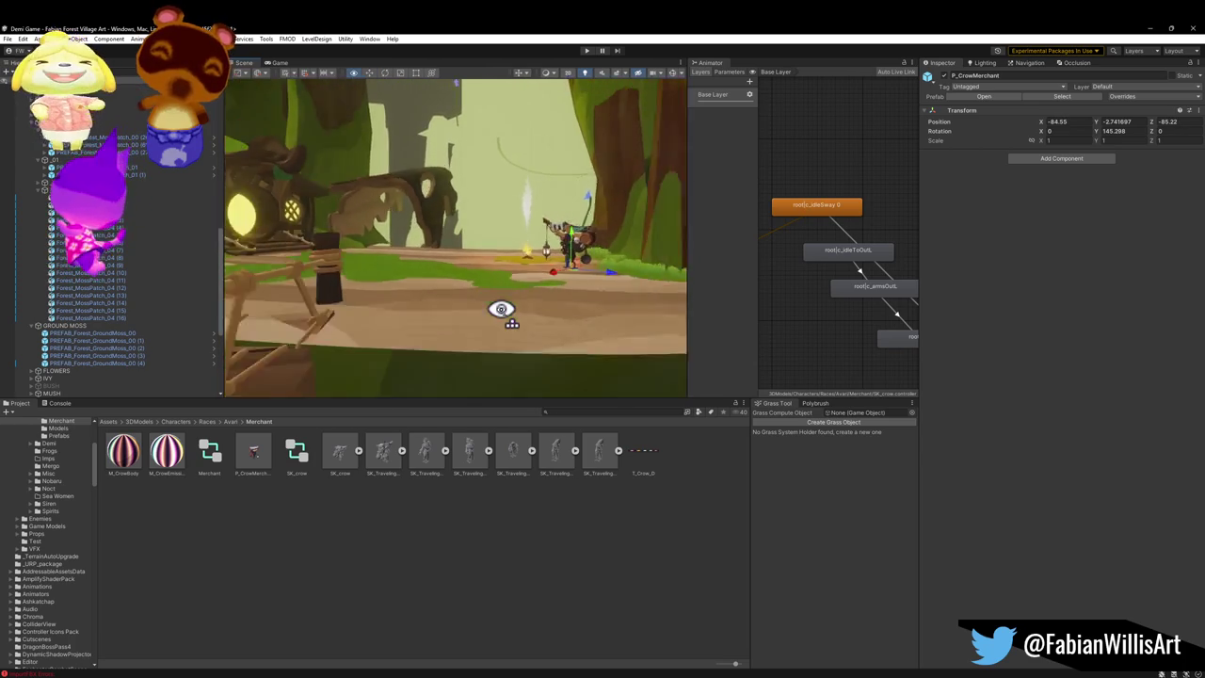
pyautogui.press('w')
pyautogui.click(534, 383)
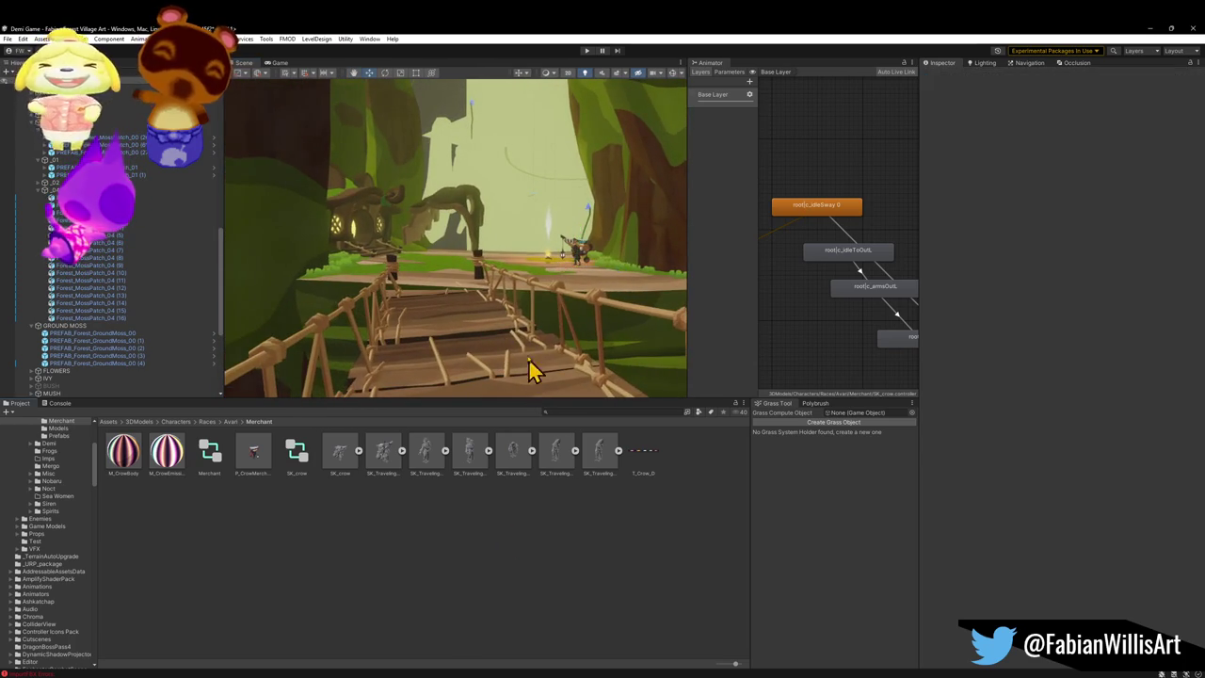
pyautogui.press('w')
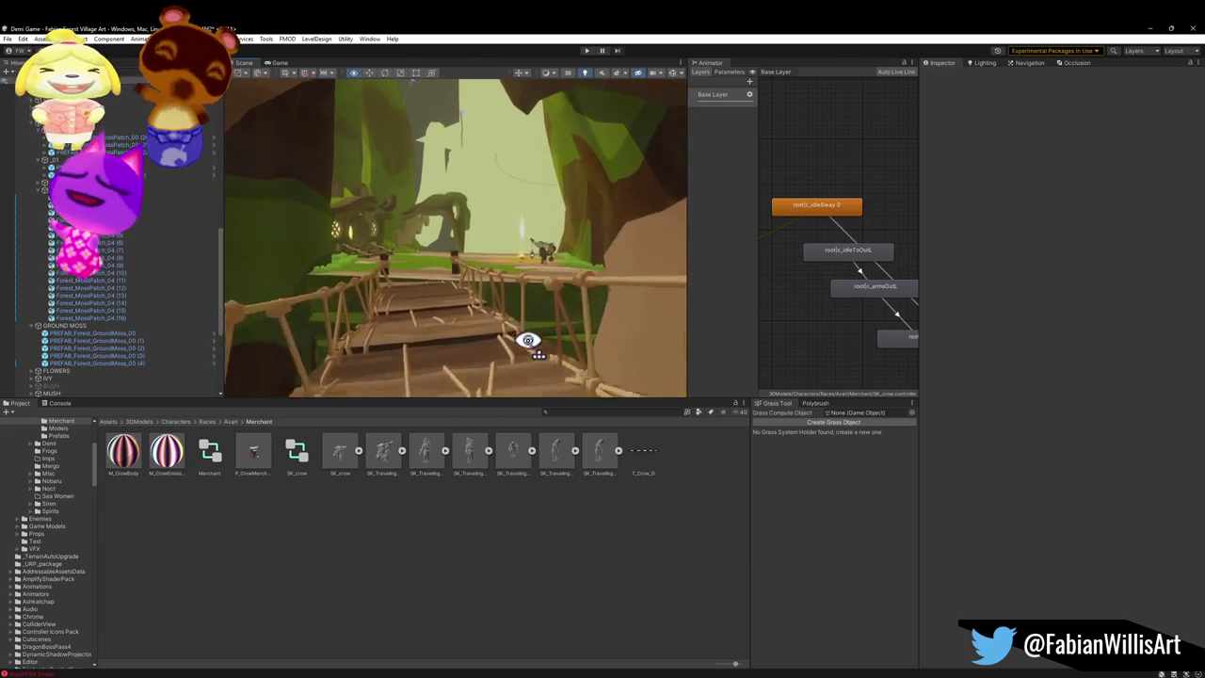
pyautogui.press('w')
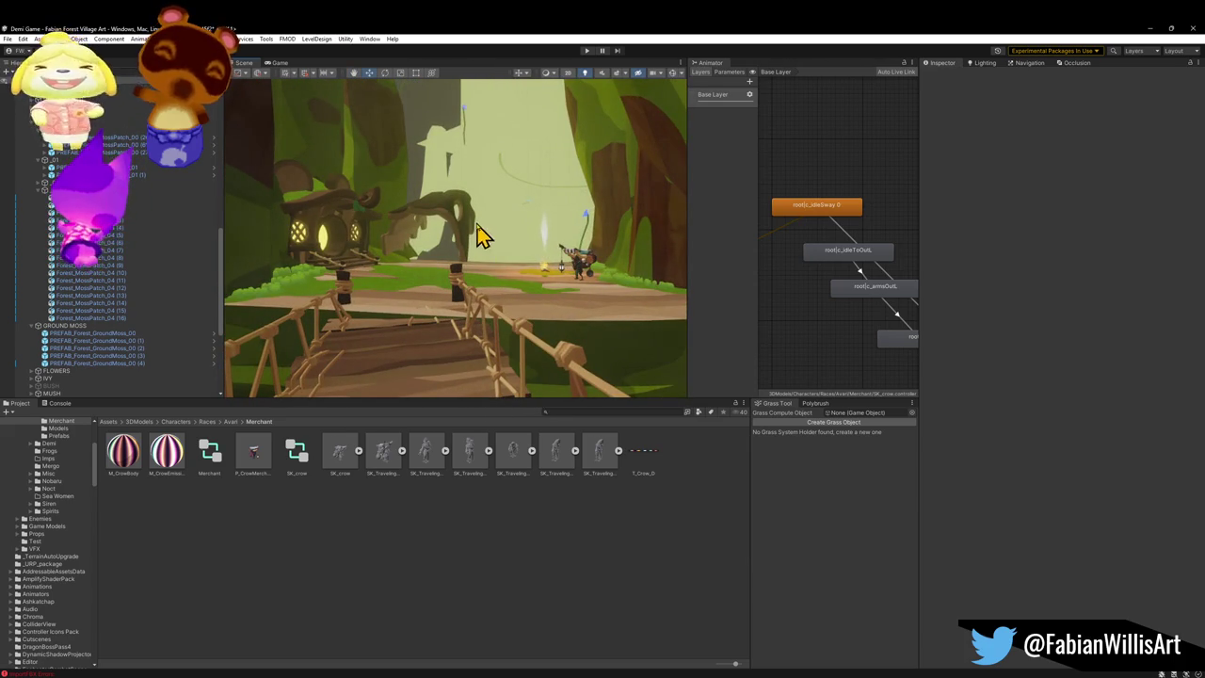
pyautogui.press('w')
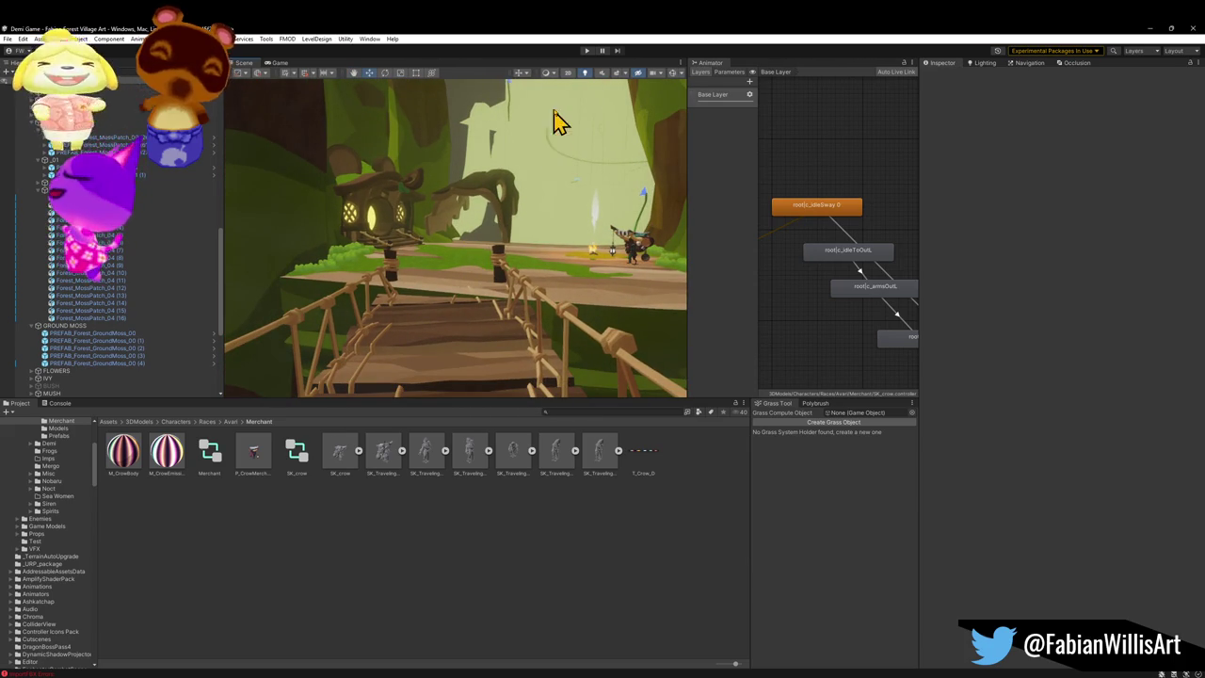
pyautogui.click(585, 54)
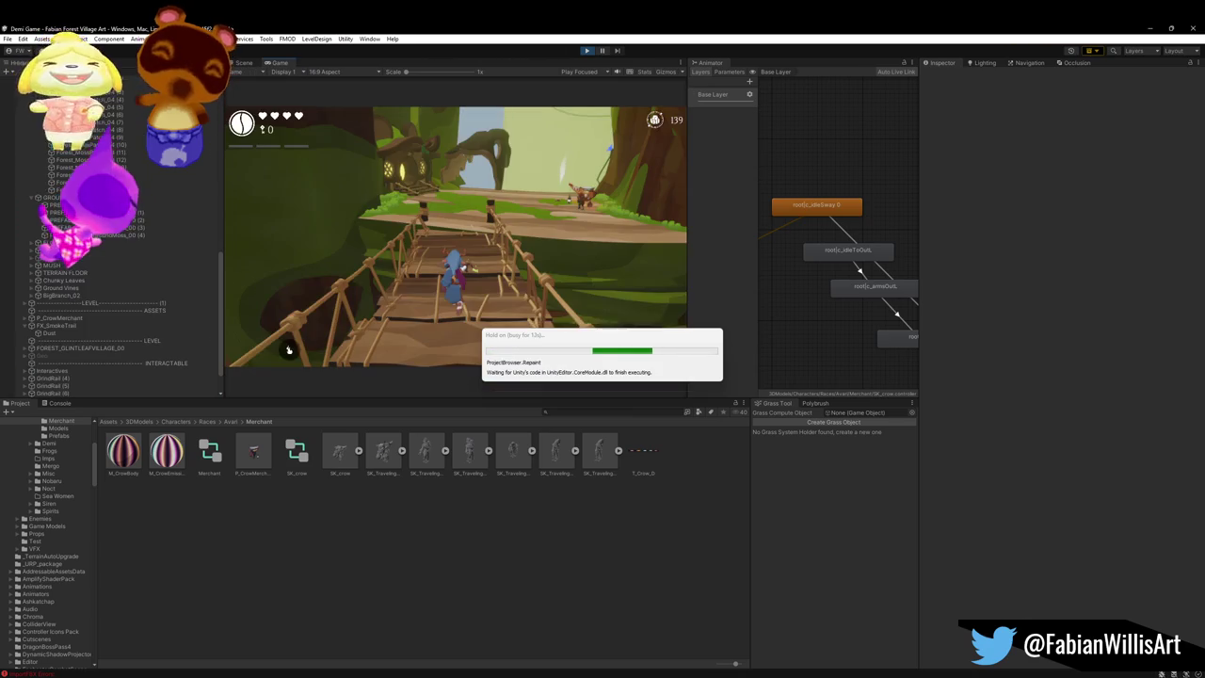
# Step: Walk the character in fullscreen across the rope bridge to the glowing house, then return to the editor
pyautogui.click(497, 269)
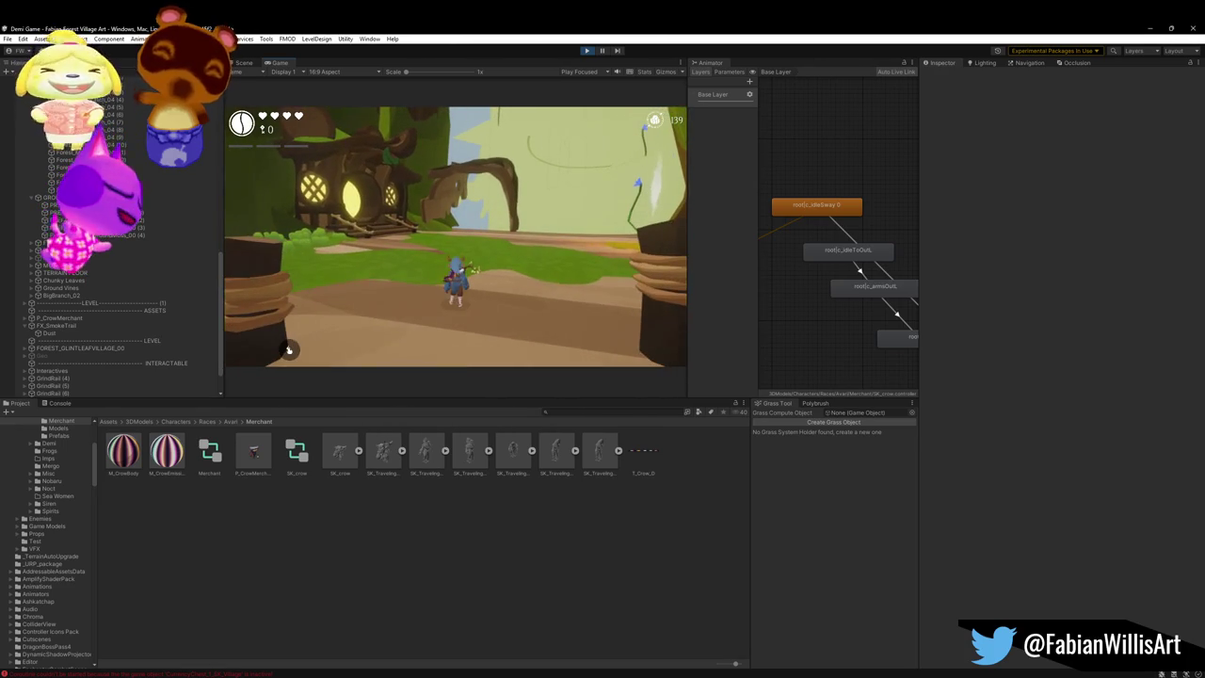
pyautogui.press('F10')
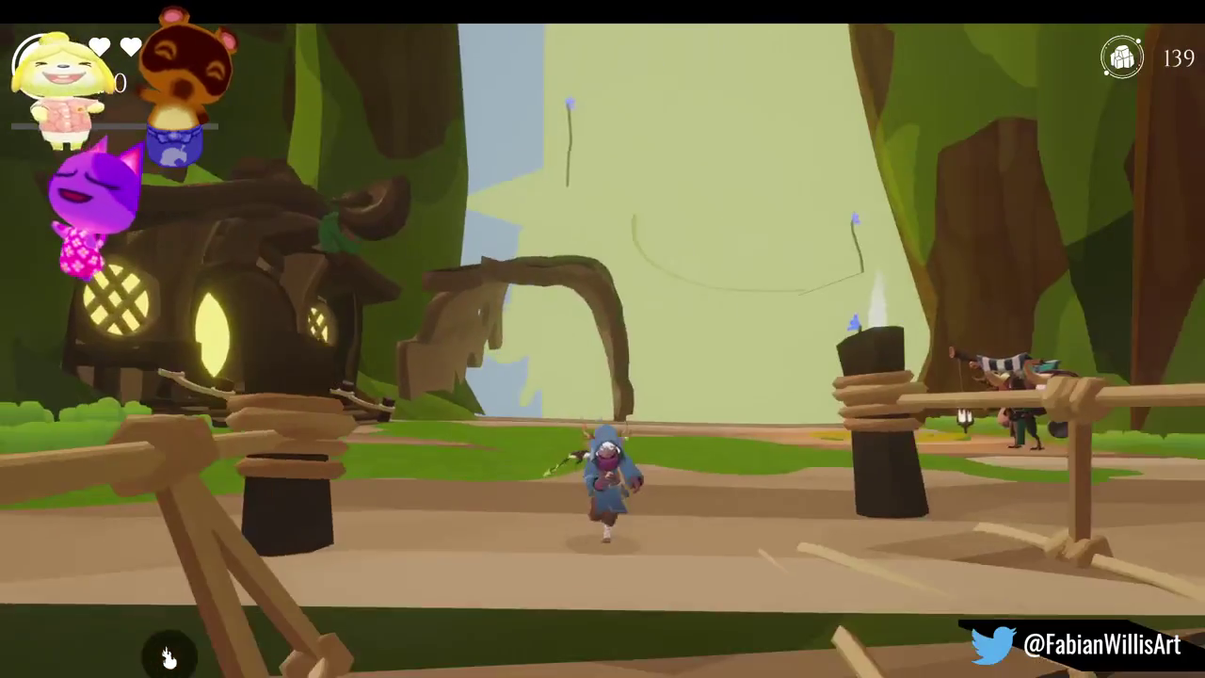
pyautogui.press('super')
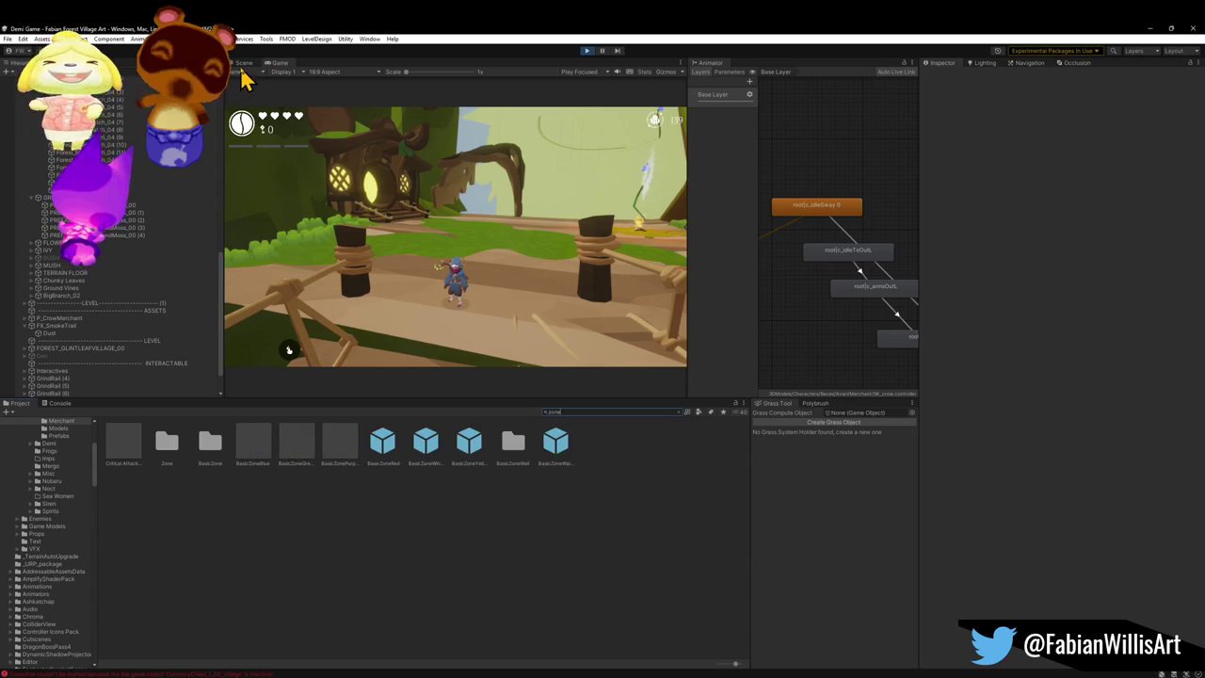
# Step: Drop BasicZoneYellow into the treehouse's round door and scale it to about 2.56
pyautogui.hotkey('ctrl', '1')
pyautogui.moveTo(391, 267)
pyautogui.mouseDown()
pyautogui.moveTo(398, 241)
pyautogui.moveTo(385, 240)
pyautogui.moveTo(401, 241)
pyautogui.moveTo(355, 255)
pyautogui.moveTo(454, 295)
pyautogui.mouseUp()
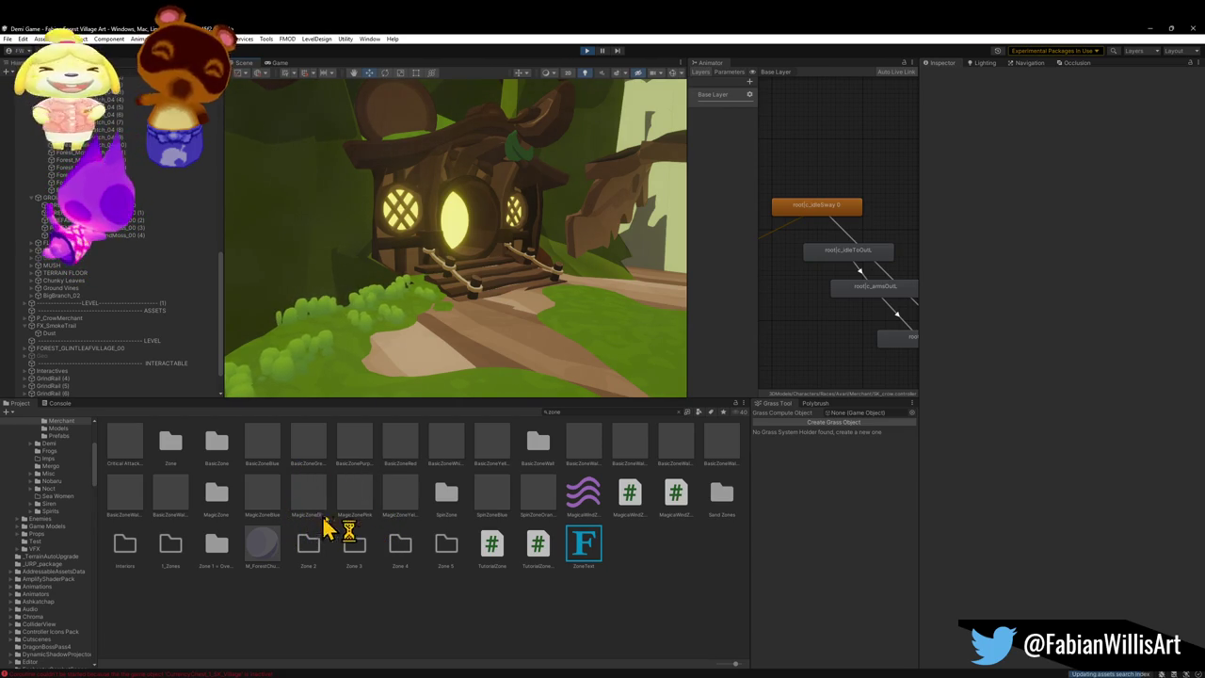
pyautogui.moveTo(496, 366)
pyautogui.mouseDown()
pyautogui.moveTo(517, 347)
pyautogui.moveTo(499, 277)
pyautogui.mouseUp()
pyautogui.press('f')
pyautogui.moveTo(486, 281)
pyautogui.mouseDown()
pyautogui.moveTo(458, 301)
pyautogui.moveTo(401, 304)
pyautogui.moveTo(505, 376)
pyautogui.moveTo(511, 342)
pyautogui.moveTo(460, 395)
pyautogui.moveTo(449, 452)
pyautogui.moveTo(475, 349)
pyautogui.moveTo(549, 379)
pyautogui.moveTo(518, 399)
pyautogui.moveTo(518, 357)
pyautogui.moveTo(559, 291)
pyautogui.moveTo(527, 317)
pyautogui.mouseUp()
pyautogui.press('r')
pyautogui.moveTo(527, 317)
pyautogui.mouseDown()
pyautogui.moveTo(564, 345)
pyautogui.moveTo(536, 328)
pyautogui.moveTo(505, 229)
pyautogui.moveTo(519, 234)
pyautogui.moveTo(487, 248)
pyautogui.moveTo(425, 239)
pyautogui.moveTo(417, 201)
pyautogui.moveTo(450, 237)
pyautogui.mouseUp()
pyautogui.press('w')
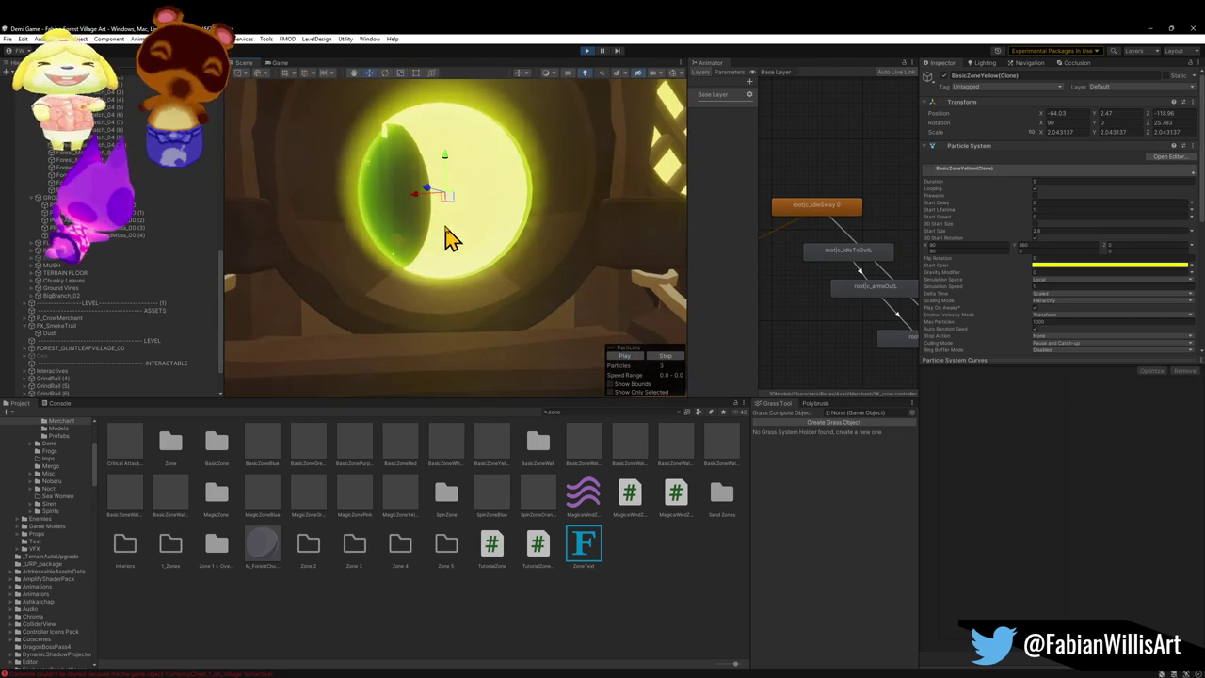
# Step: Raise the yellow zone slightly within the door and inspect its PortalDust child
pyautogui.moveTo(449, 161)
pyautogui.mouseDown()
pyautogui.moveTo(443, 136)
pyautogui.moveTo(425, 198)
pyautogui.moveTo(411, 194)
pyautogui.moveTo(511, 220)
pyautogui.moveTo(477, 226)
pyautogui.moveTo(539, 223)
pyautogui.moveTo(528, 235)
pyautogui.mouseUp()
pyautogui.scroll(-3, 129, 328)
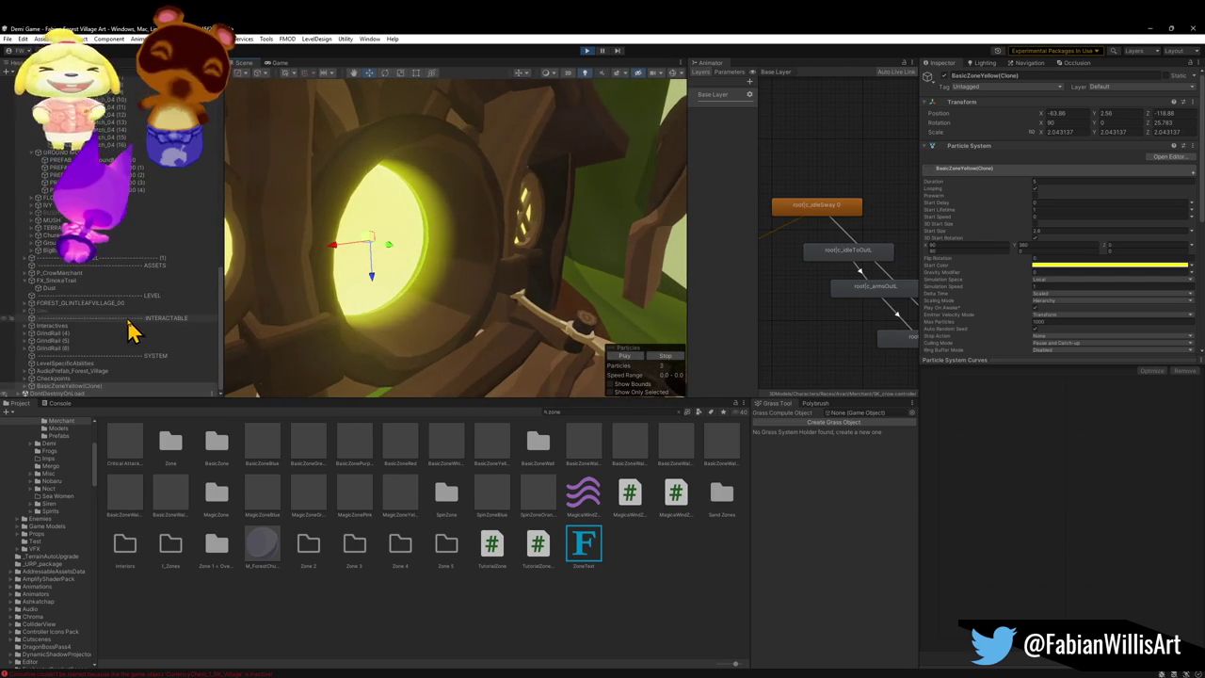
pyautogui.press('f')
pyautogui.click(26, 387)
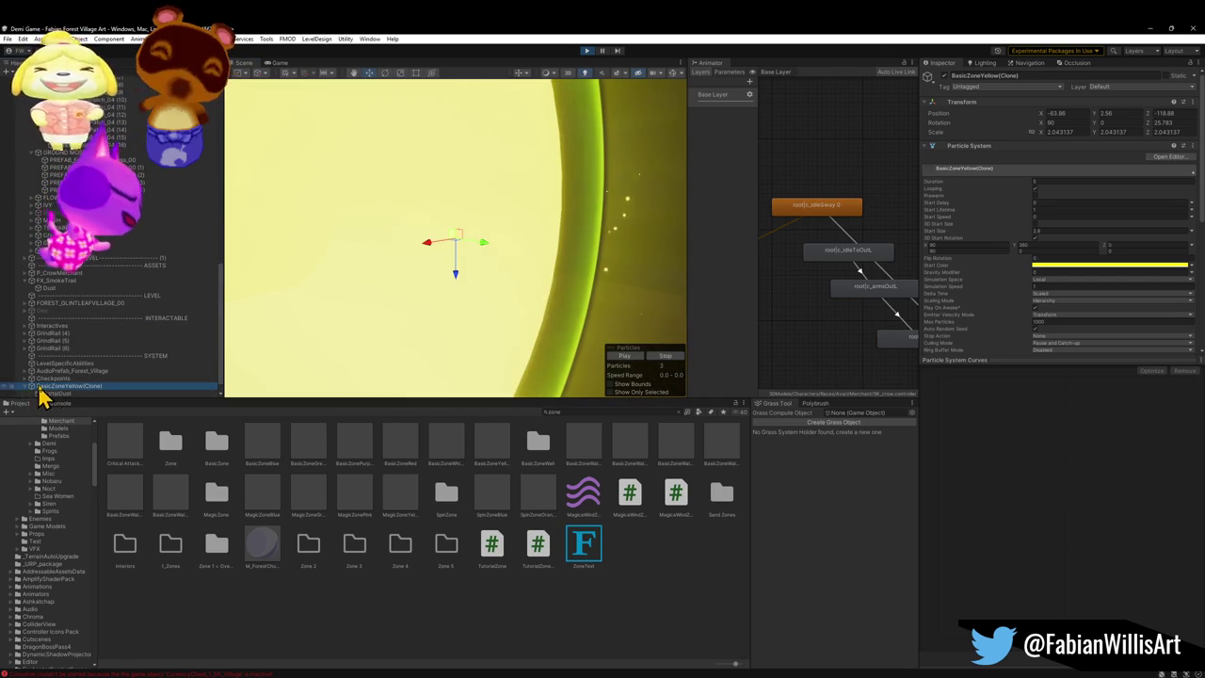
pyautogui.click(81, 379)
pyautogui.scroll(-10, 341, 278)
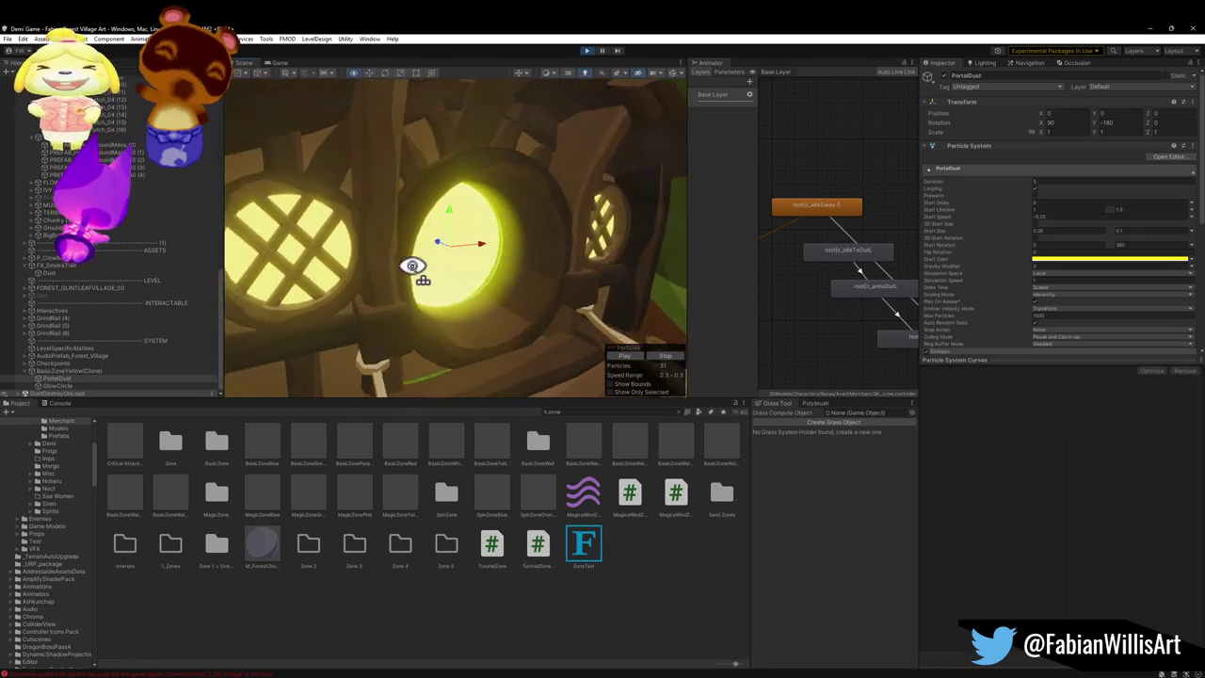
pyautogui.moveTo(412, 266)
pyautogui.mouseDown()
pyautogui.moveTo(452, 257)
pyautogui.moveTo(484, 273)
pyautogui.mouseUp()
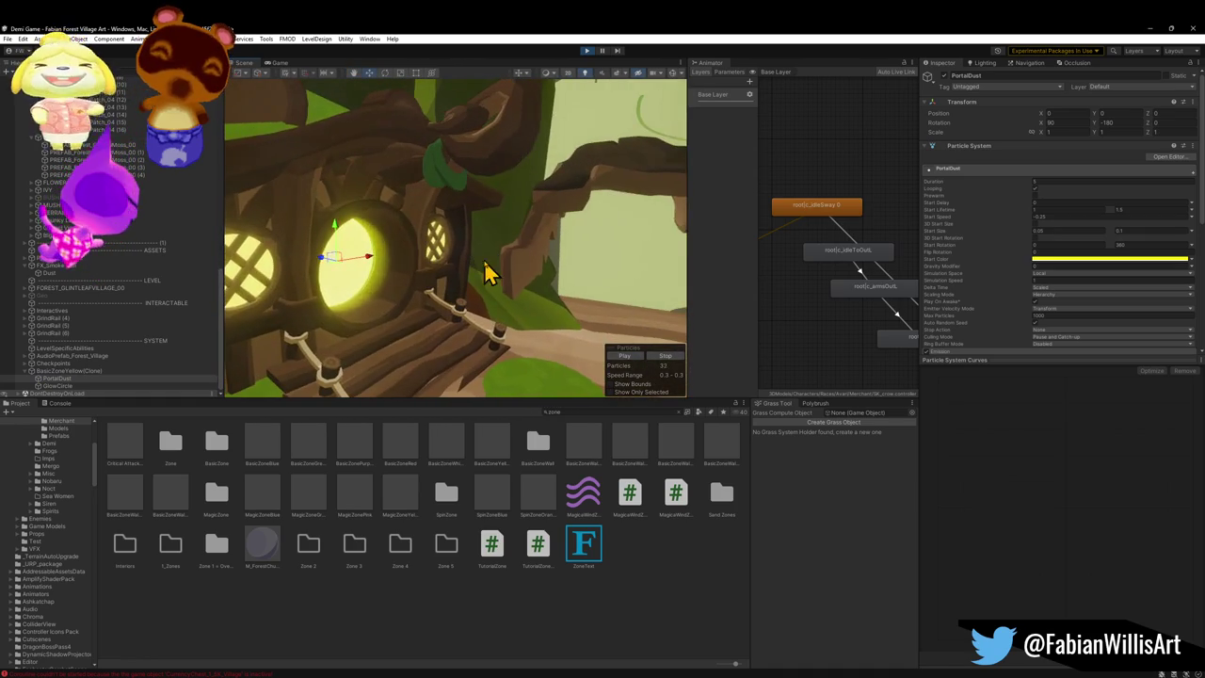
pyautogui.click(83, 372)
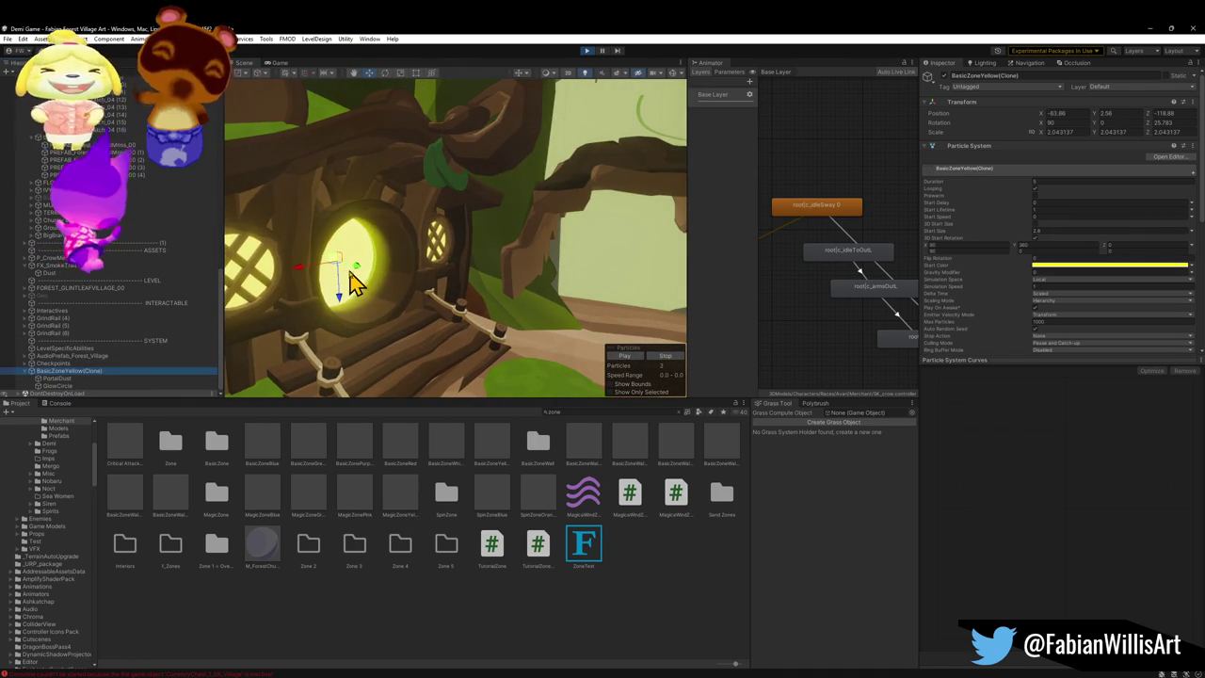
pyautogui.moveTo(402, 280)
pyautogui.mouseDown()
pyautogui.moveTo(396, 269)
pyautogui.moveTo(443, 250)
pyautogui.moveTo(452, 269)
pyautogui.moveTo(422, 274)
pyautogui.mouseUp()
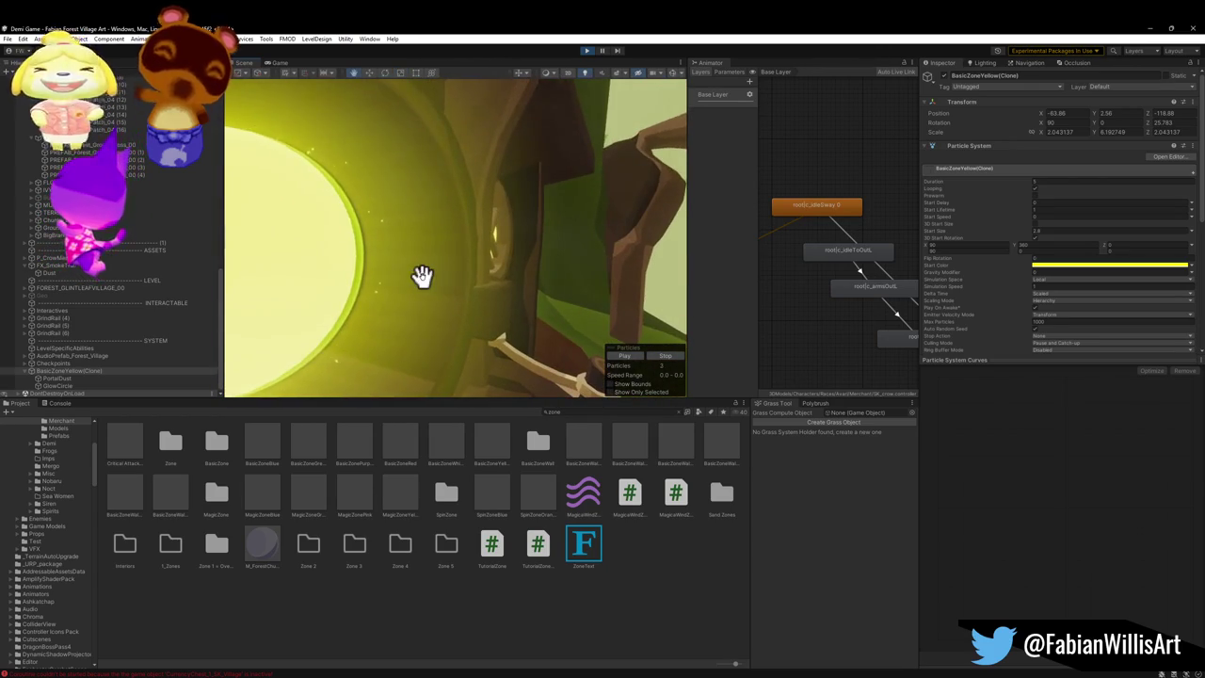
# Step: Toggle GlowCircle off and on to compare, then remove the parent zone's Particle System component
pyautogui.click(59, 386)
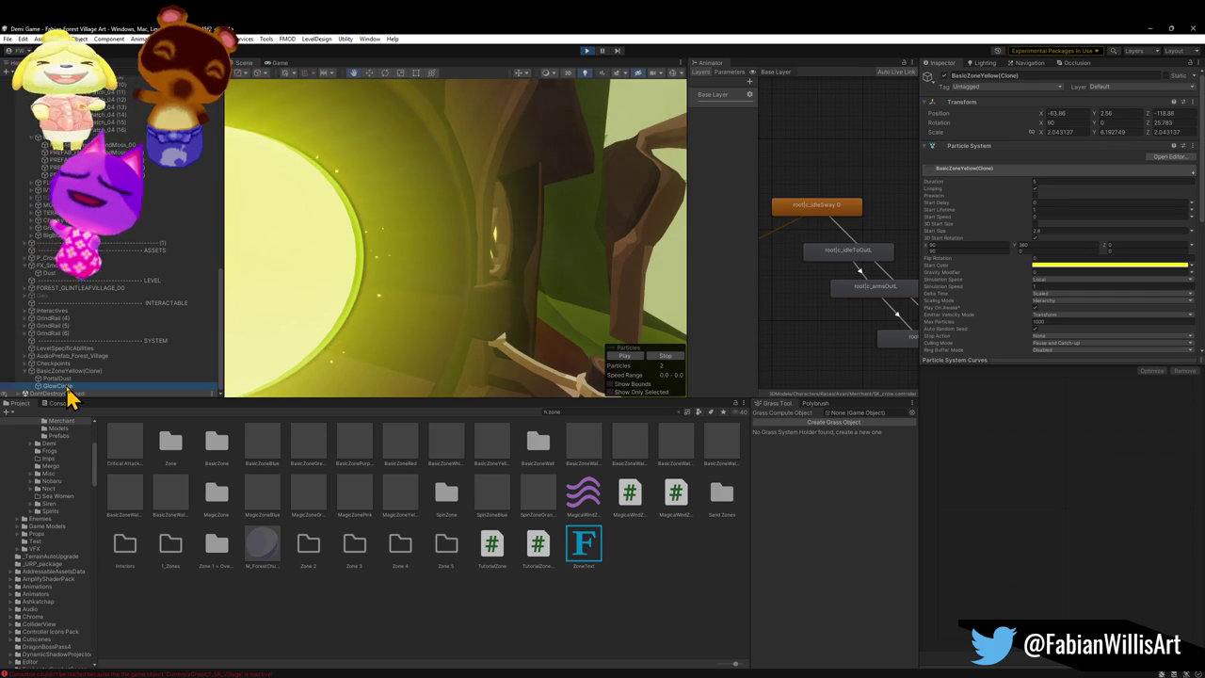
pyautogui.click(946, 77)
pyautogui.click(946, 77)
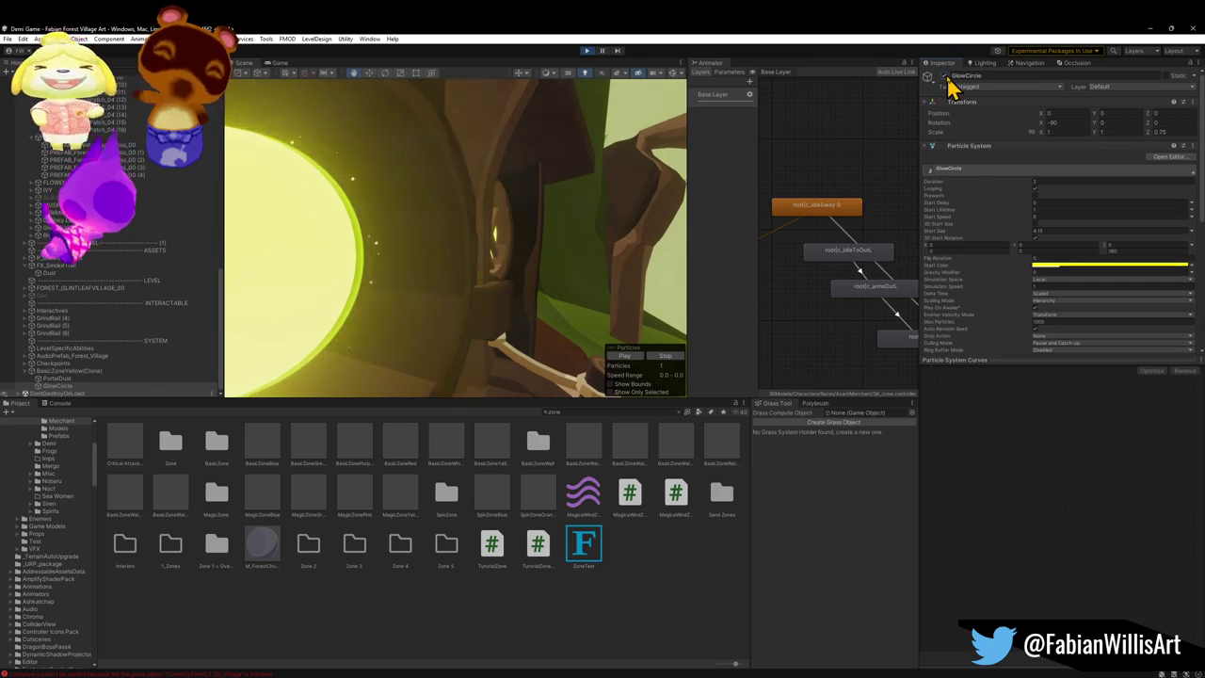
pyautogui.click(139, 370)
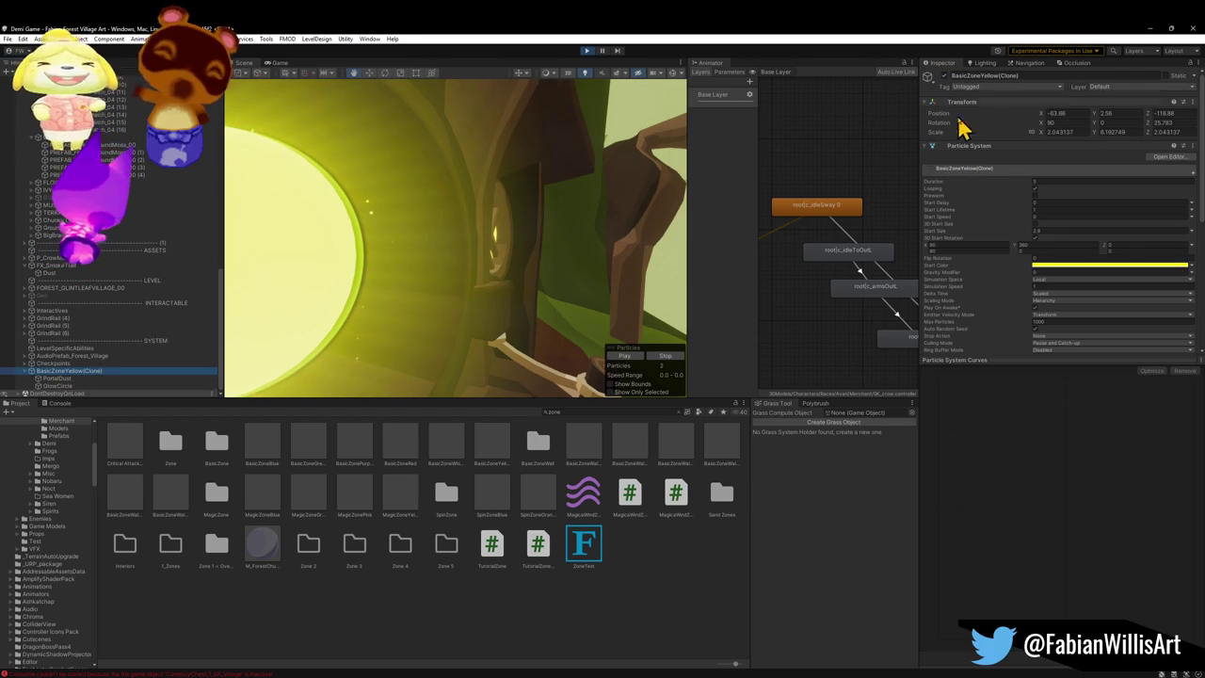
pyautogui.rightClick(986, 170)
pyautogui.click(932, 147)
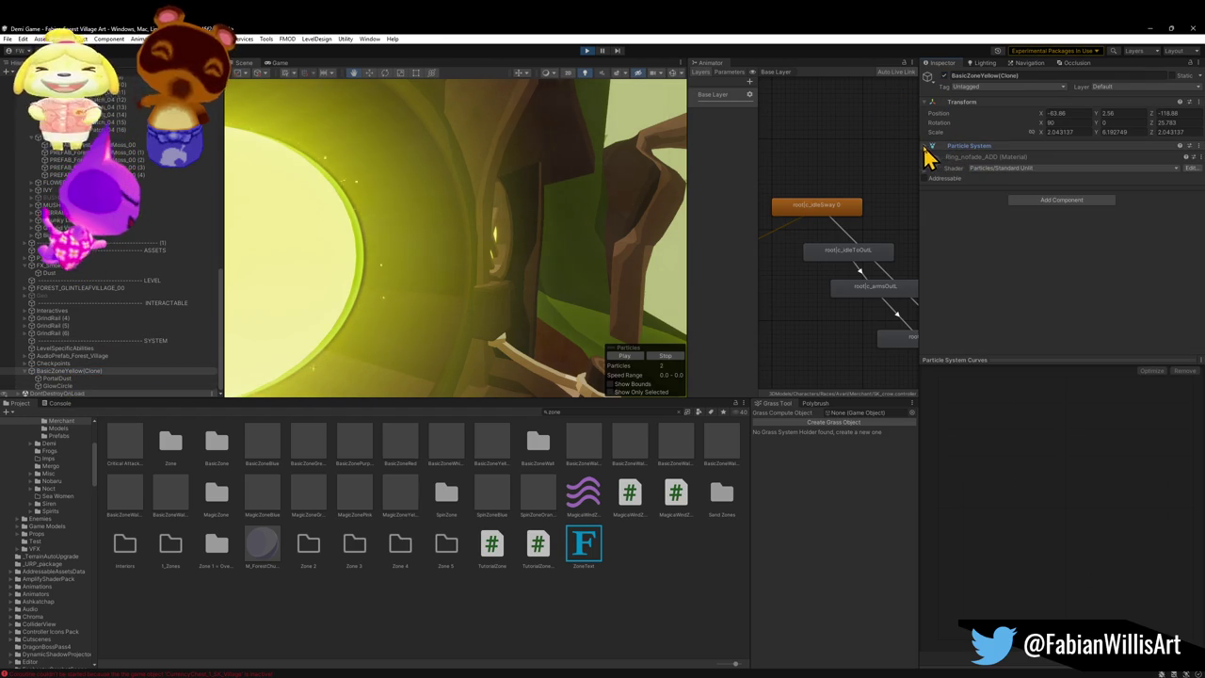
pyautogui.rightClick(925, 148)
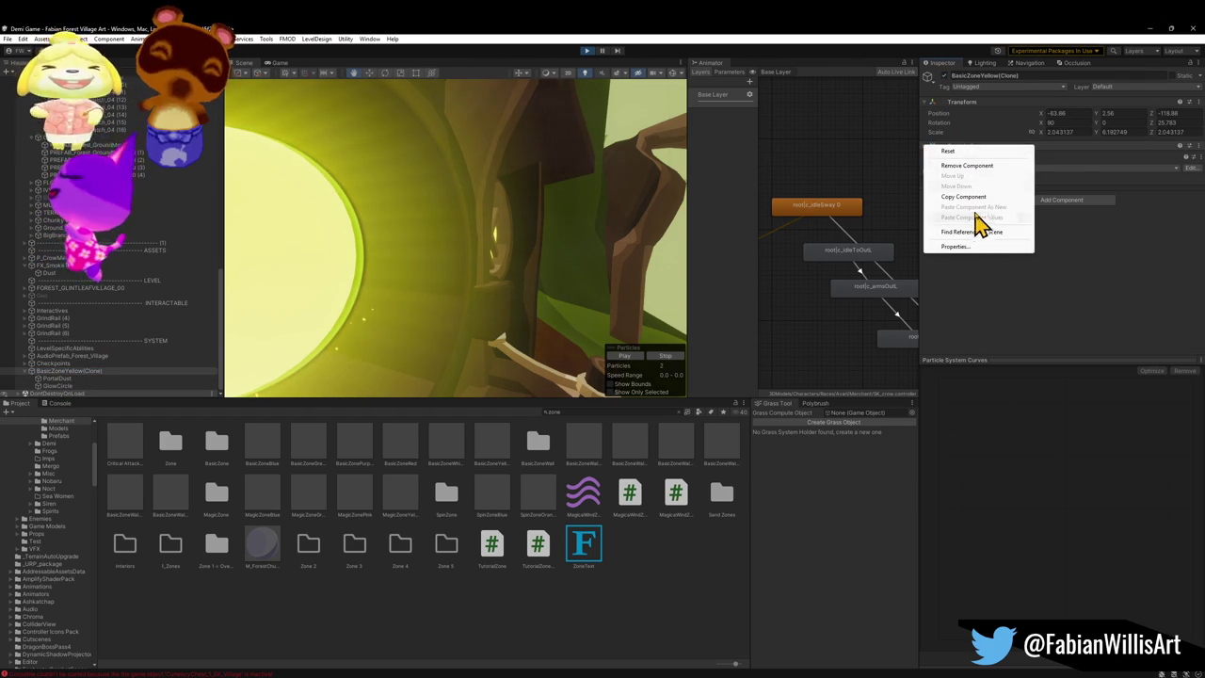
pyautogui.click(983, 167)
pyautogui.moveTo(462, 250)
pyautogui.mouseDown()
pyautogui.moveTo(412, 247)
pyautogui.moveTo(505, 249)
pyautogui.moveTo(462, 247)
pyautogui.mouseUp()
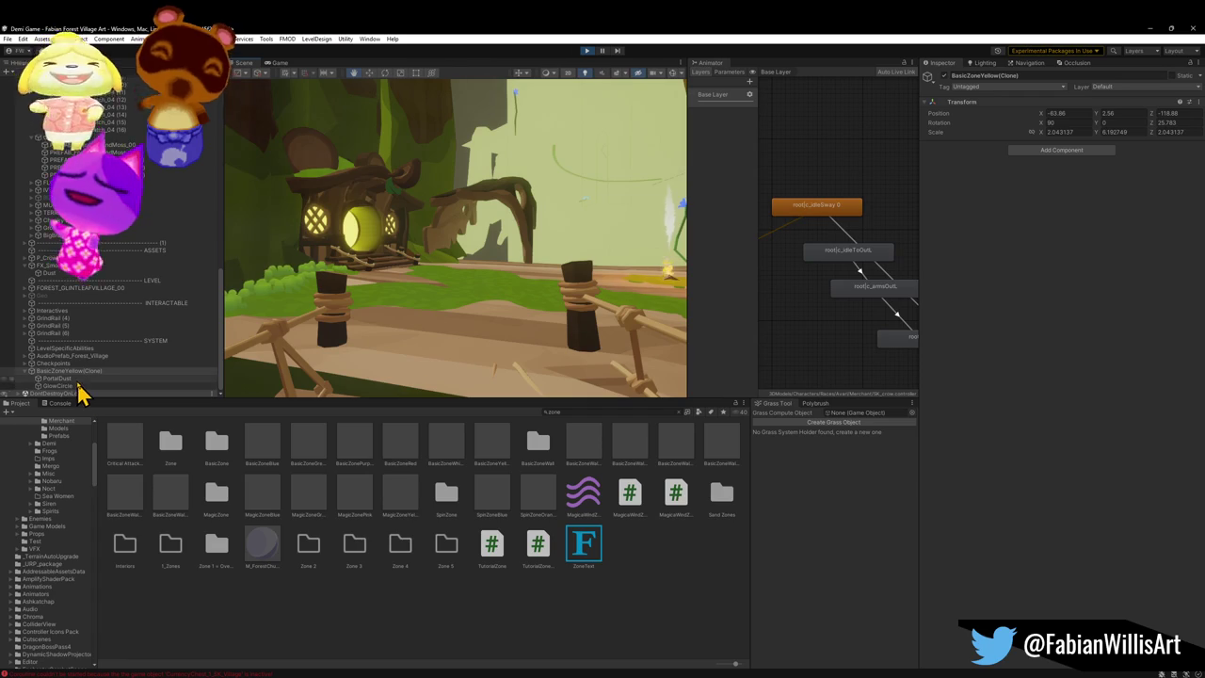
# Step: Stretch the BasicZoneYellow(Clone) door glow to about 1.9 × 7.2 × 1.9 and check its fit
pyautogui.press('w')
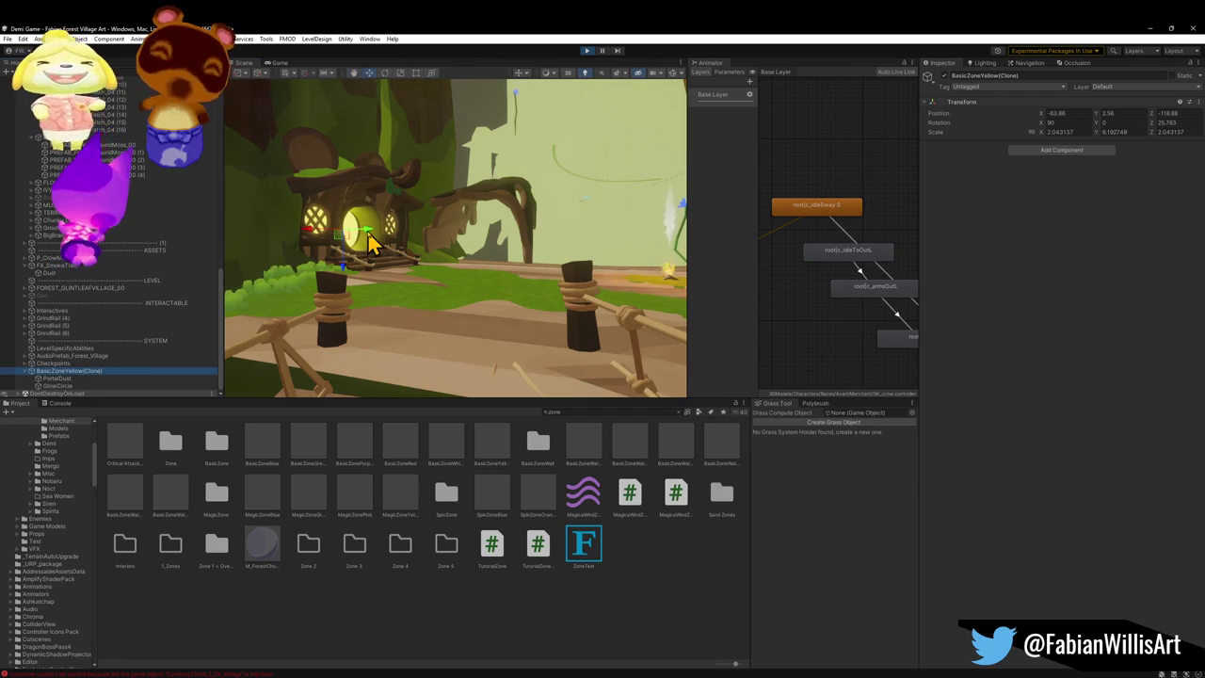
pyautogui.moveTo(374, 243)
pyautogui.mouseDown()
pyautogui.moveTo(362, 241)
pyautogui.moveTo(460, 261)
pyautogui.moveTo(379, 261)
pyautogui.moveTo(431, 270)
pyautogui.moveTo(393, 269)
pyautogui.moveTo(452, 268)
pyautogui.mouseUp()
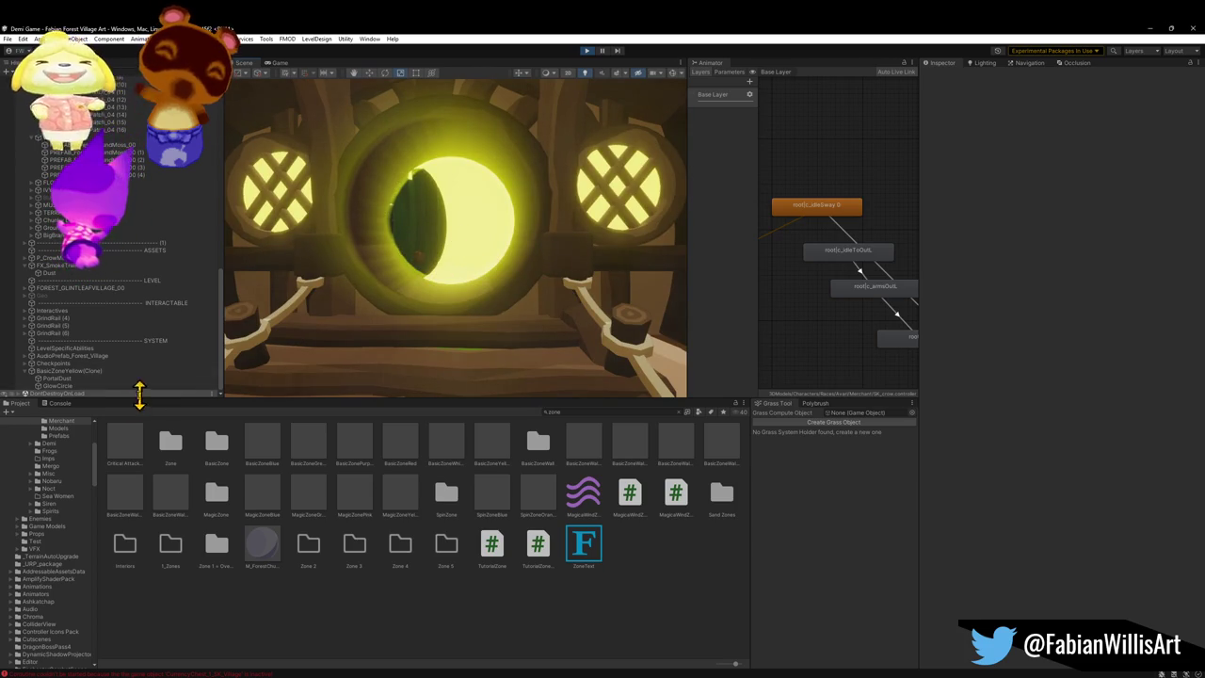
pyautogui.click(94, 371)
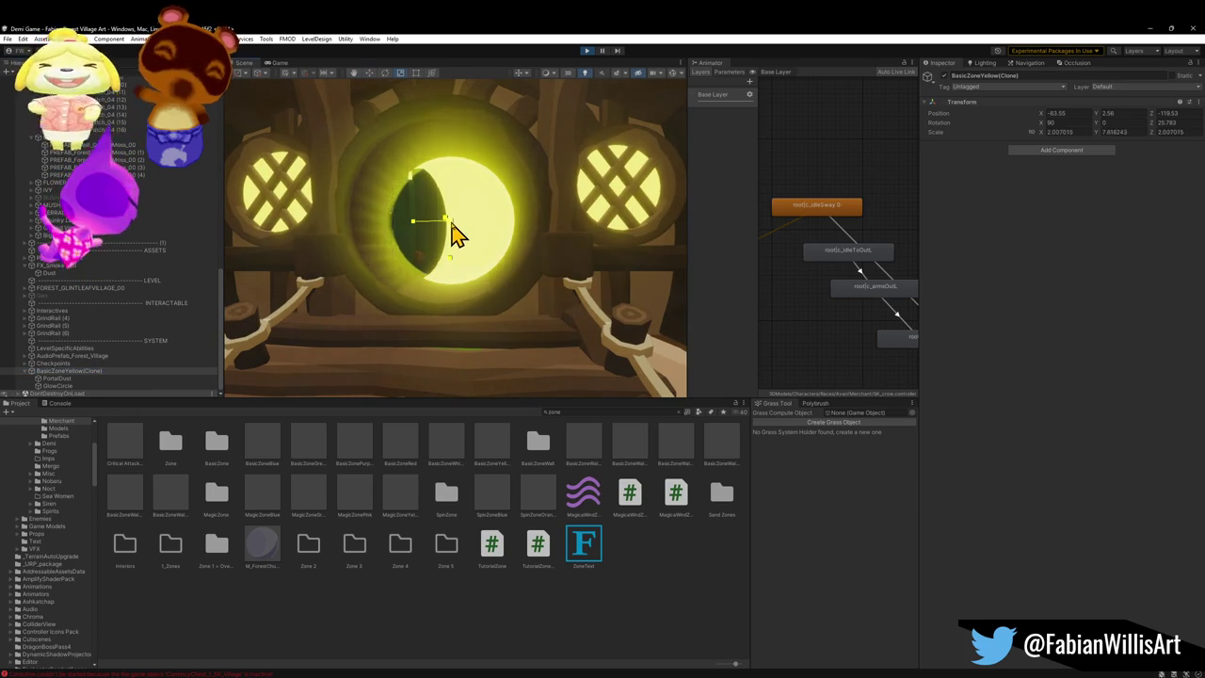
pyautogui.moveTo(455, 234)
pyautogui.mouseDown()
pyautogui.moveTo(591, 243)
pyautogui.moveTo(497, 258)
pyautogui.moveTo(530, 260)
pyautogui.mouseUp()
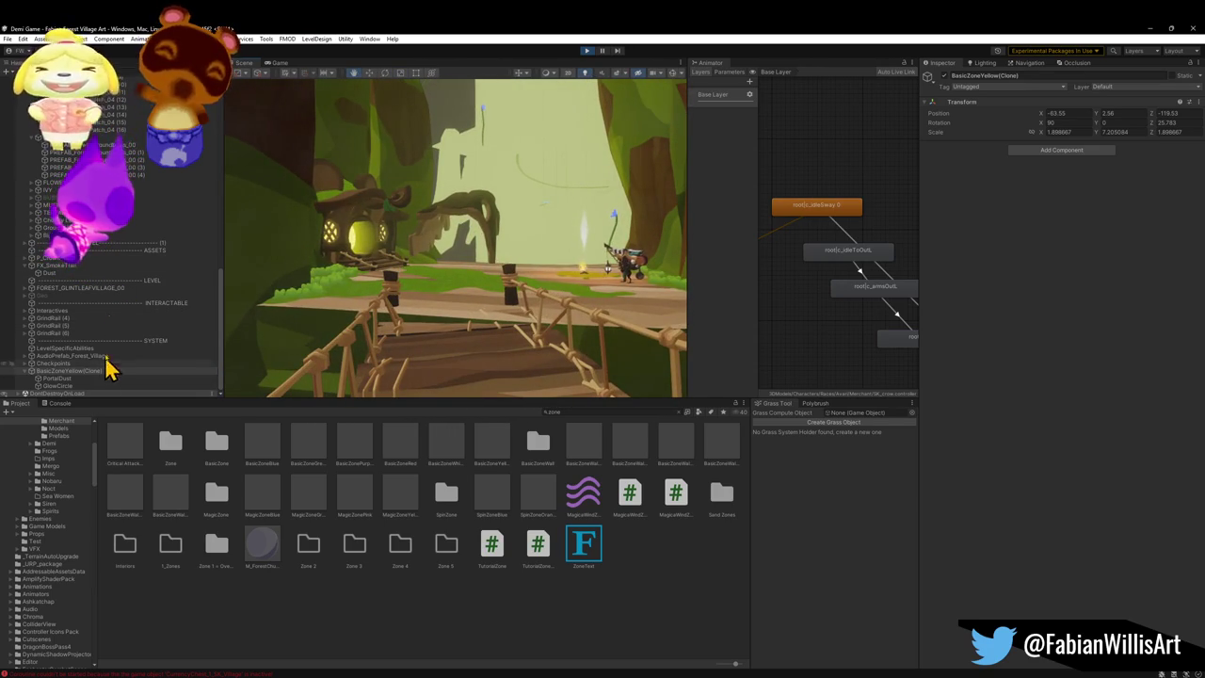
pyautogui.scroll(10, 85, 339)
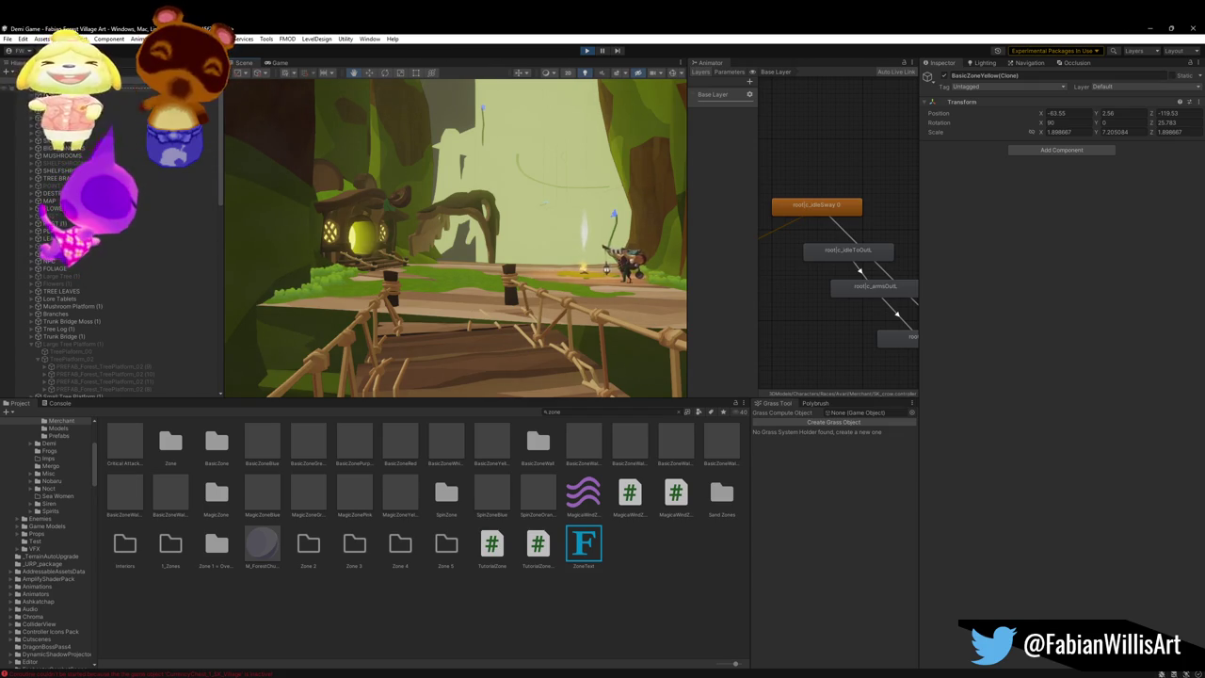
# Step: Select Forest Dungeon Air Particles (7) under PARTICLES > Forest Air Dust
pyautogui.click(31, 345)
pyautogui.scroll(-5, 75, 363)
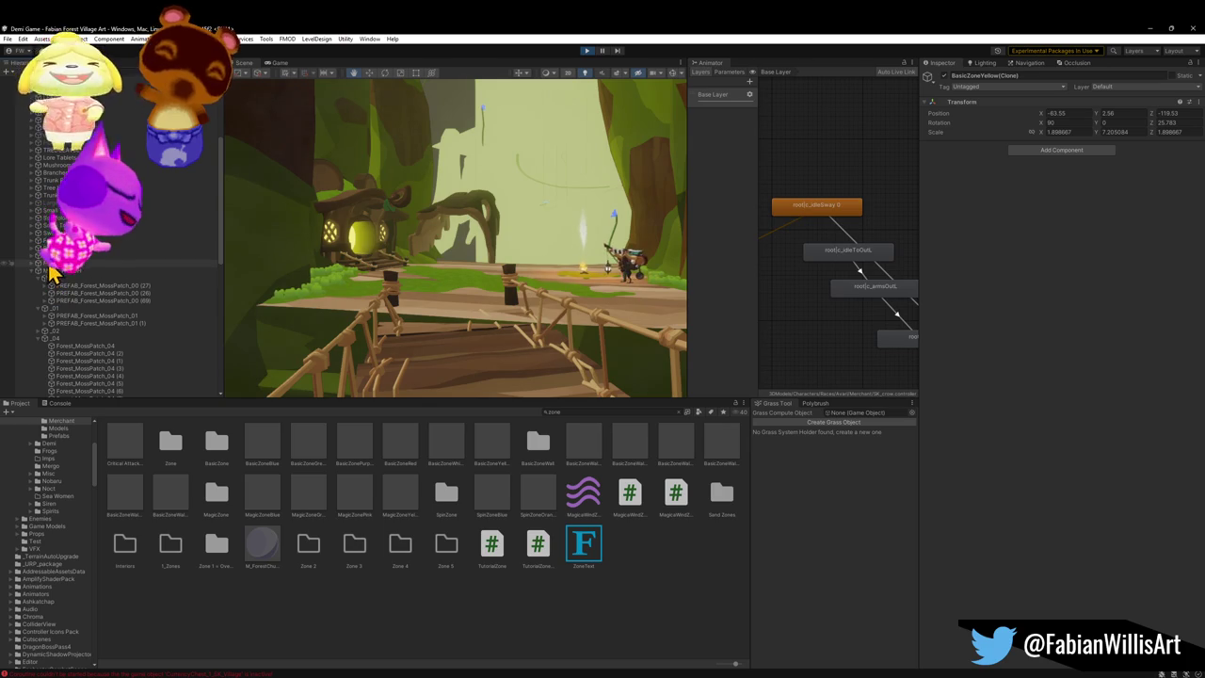
pyautogui.click(38, 249)
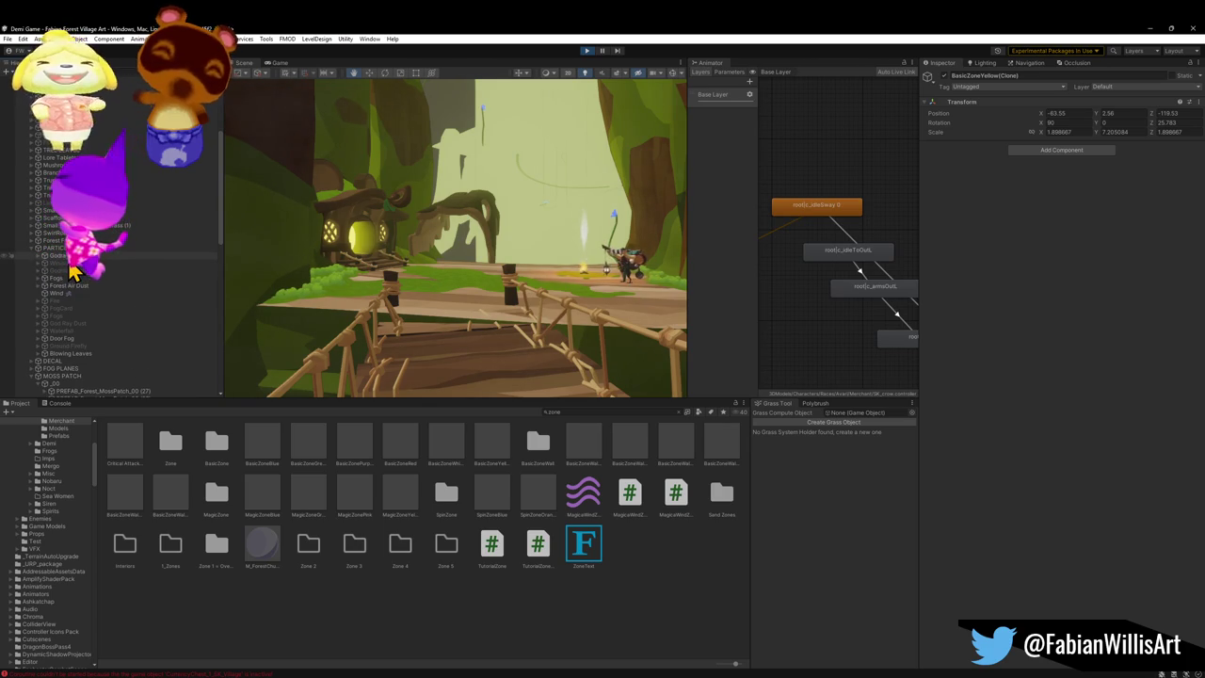
pyautogui.click(43, 285)
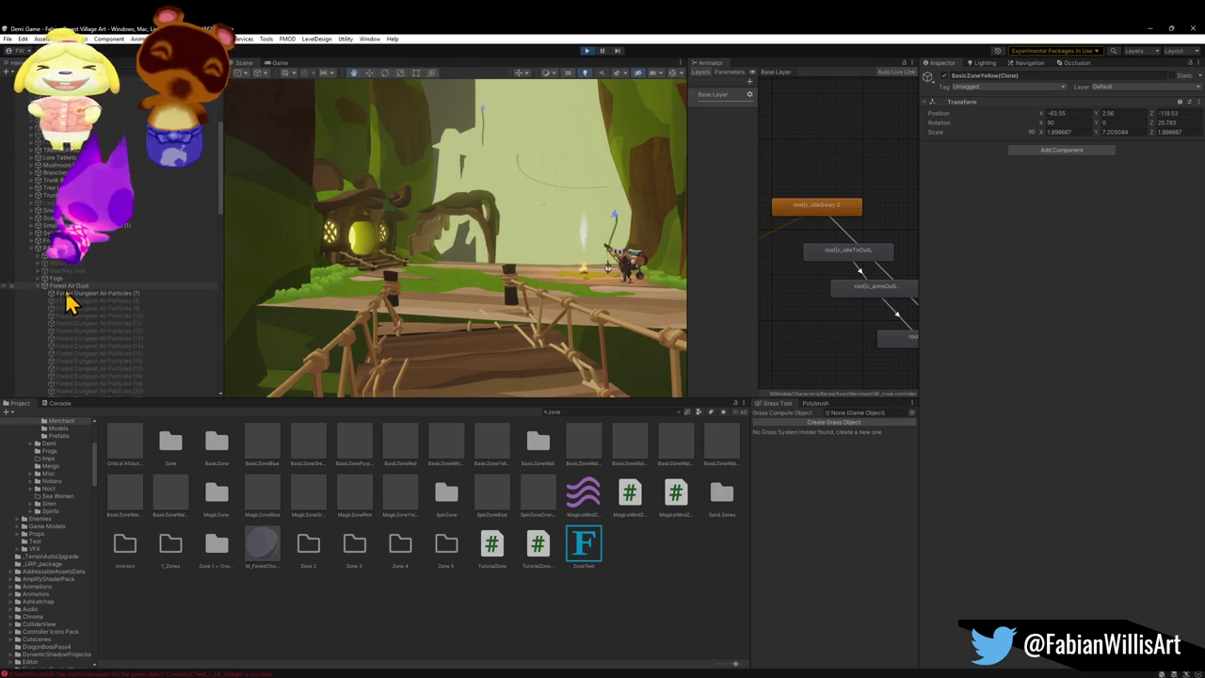
pyautogui.click(161, 292)
# Step: Shrink the dust emitter and shift it left toward the treehouse
pyautogui.moveTo(452, 244)
pyautogui.mouseDown()
pyautogui.moveTo(471, 275)
pyautogui.moveTo(521, 301)
pyautogui.mouseUp()
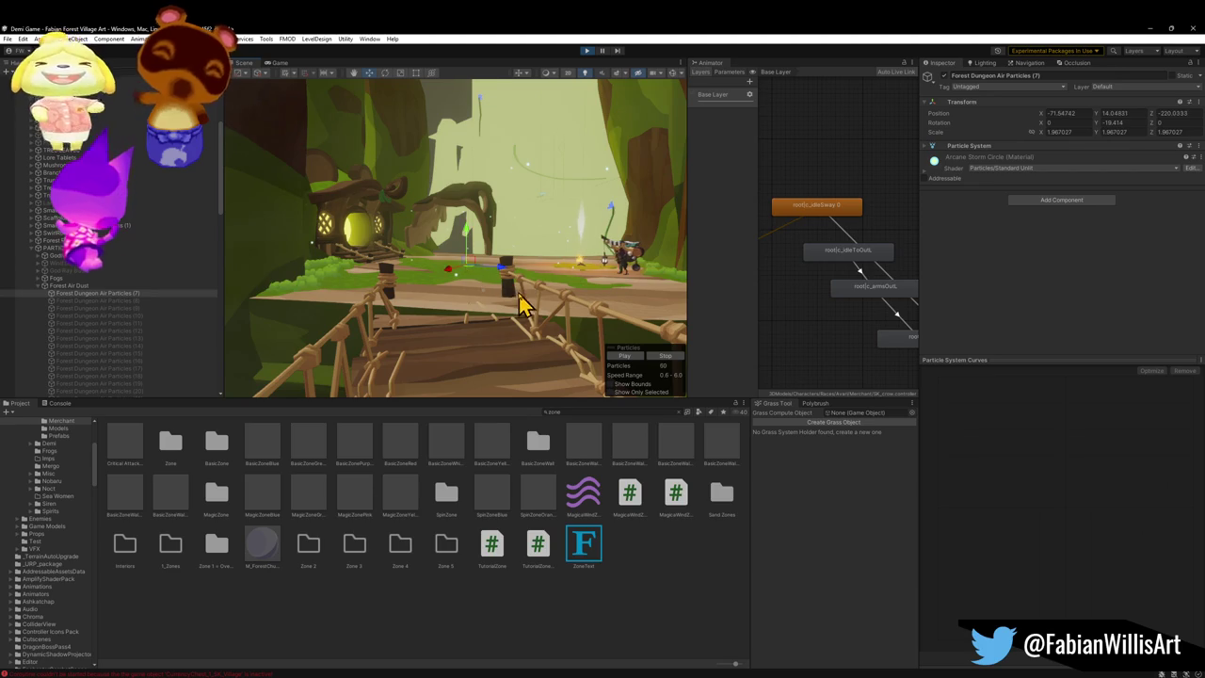
pyautogui.press('w')
pyautogui.press('w')
pyautogui.press('w')
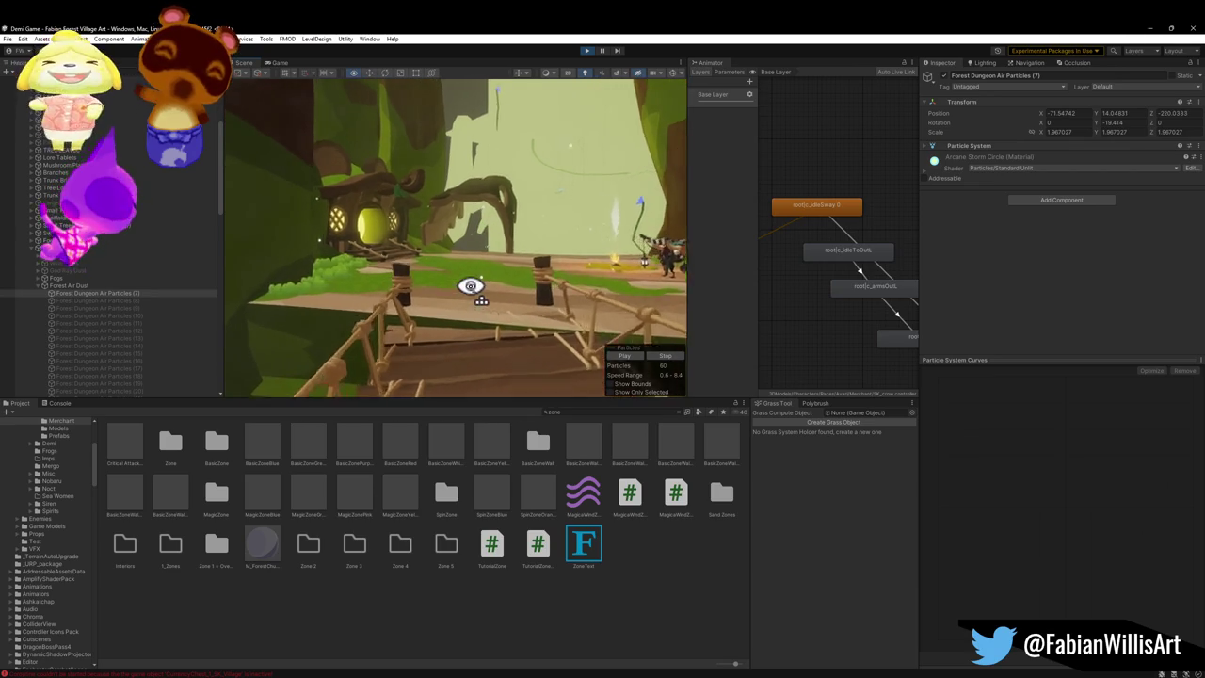
pyautogui.press('r')
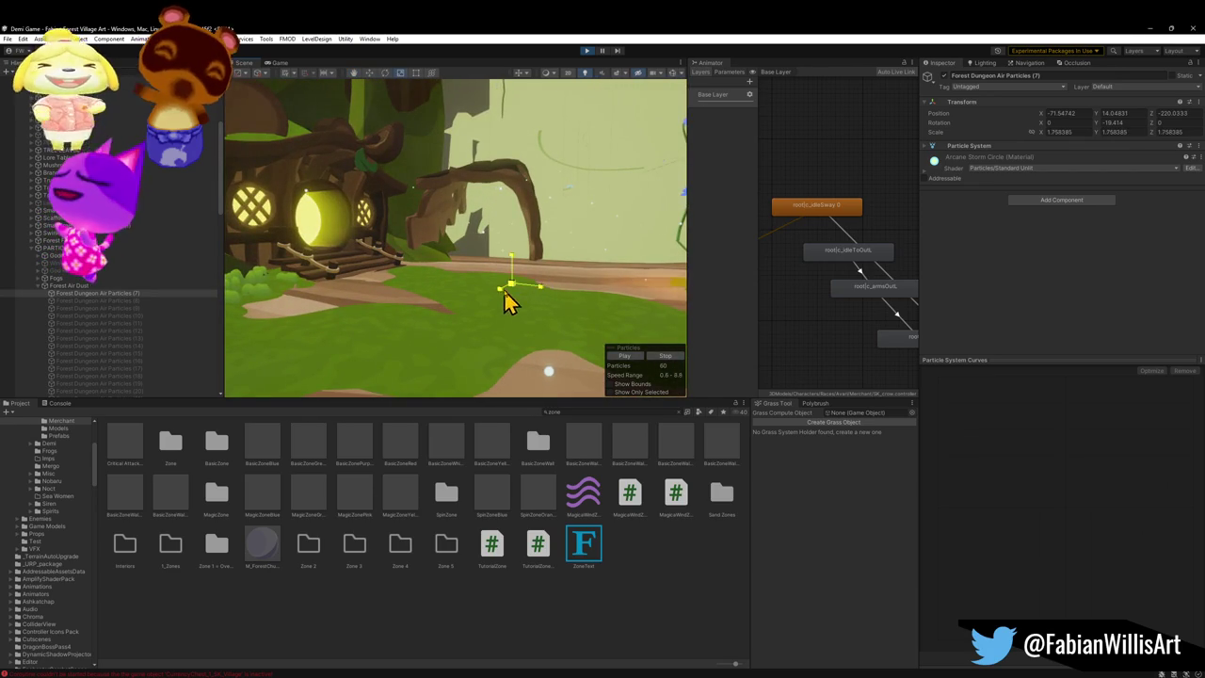
pyautogui.moveTo(528, 289)
pyautogui.mouseDown()
pyautogui.moveTo(460, 223)
pyautogui.moveTo(425, 304)
pyautogui.moveTo(471, 329)
pyautogui.moveTo(608, 350)
pyautogui.mouseUp()
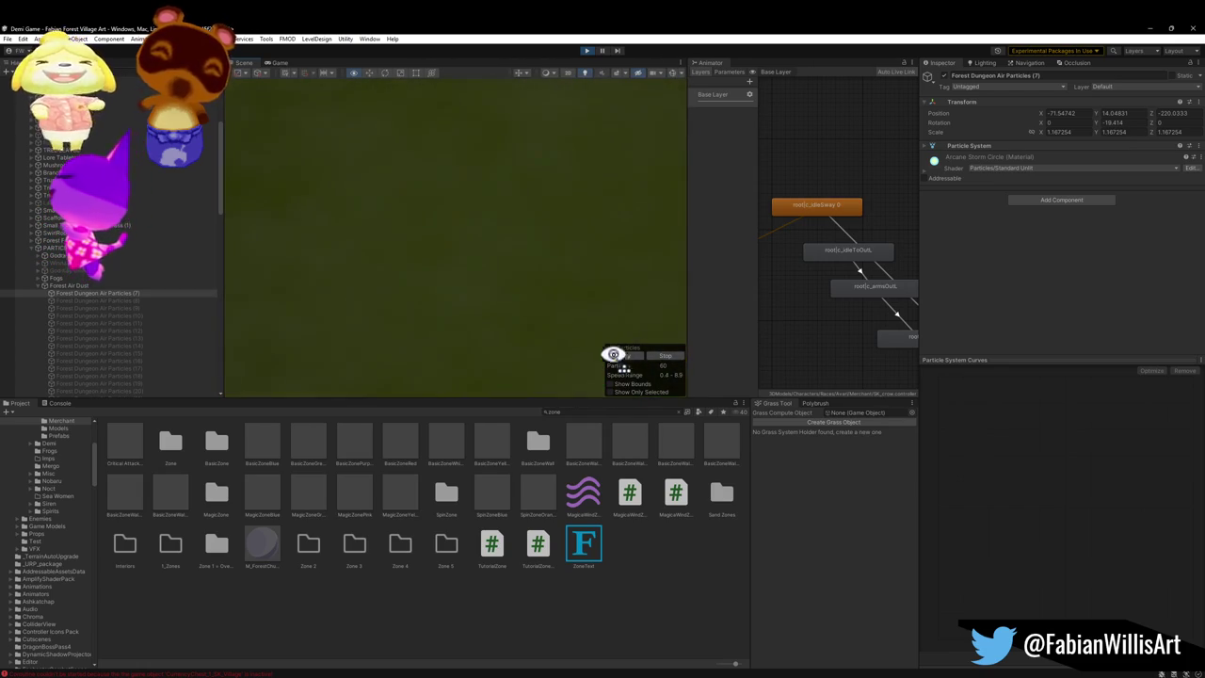
pyautogui.moveTo(704, 384)
pyautogui.mouseDown()
pyautogui.moveTo(624, 333)
pyautogui.moveTo(457, 286)
pyautogui.moveTo(468, 301)
pyautogui.moveTo(545, 307)
pyautogui.mouseUp()
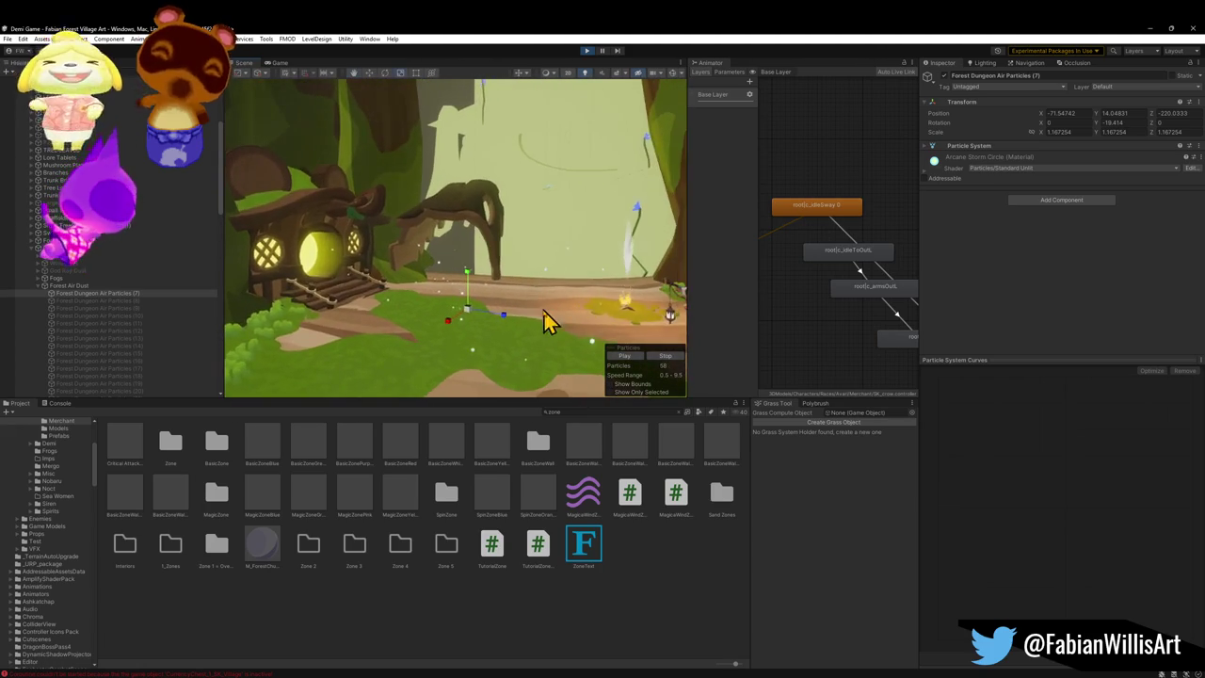
pyautogui.moveTo(468, 323)
pyautogui.mouseDown()
pyautogui.moveTo(493, 314)
pyautogui.moveTo(471, 342)
pyautogui.moveTo(452, 320)
pyautogui.moveTo(461, 314)
pyautogui.mouseUp()
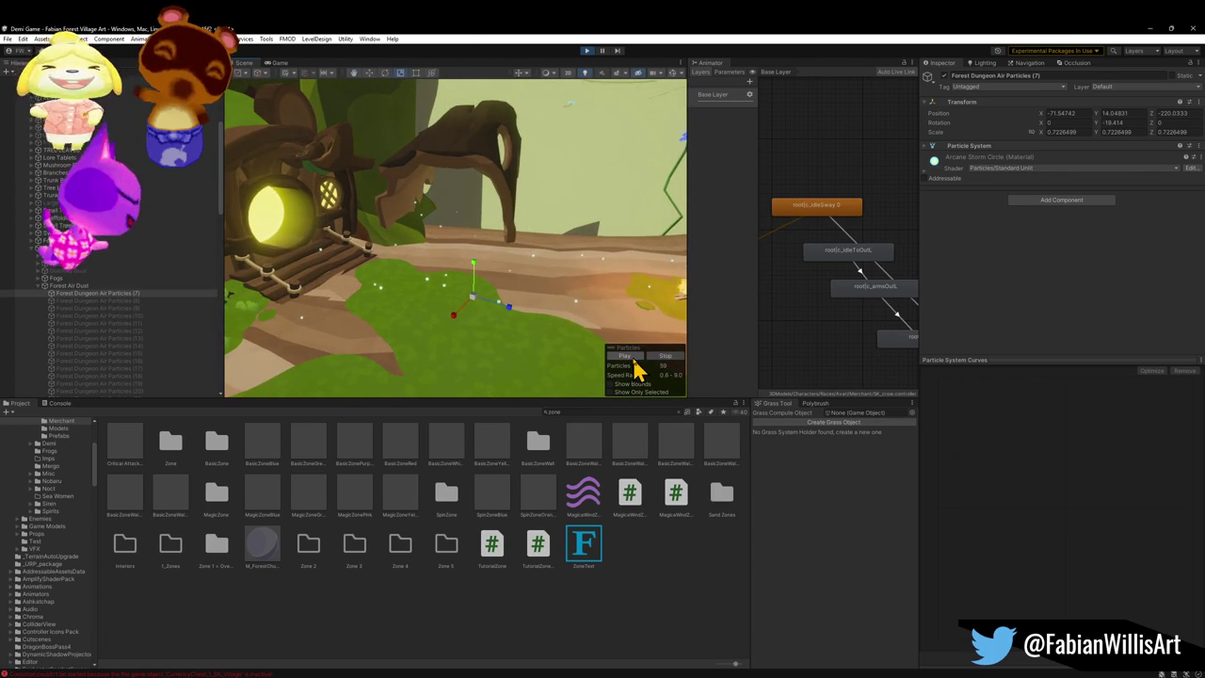
pyautogui.moveTo(476, 308); pyautogui.dragTo(359, 286)
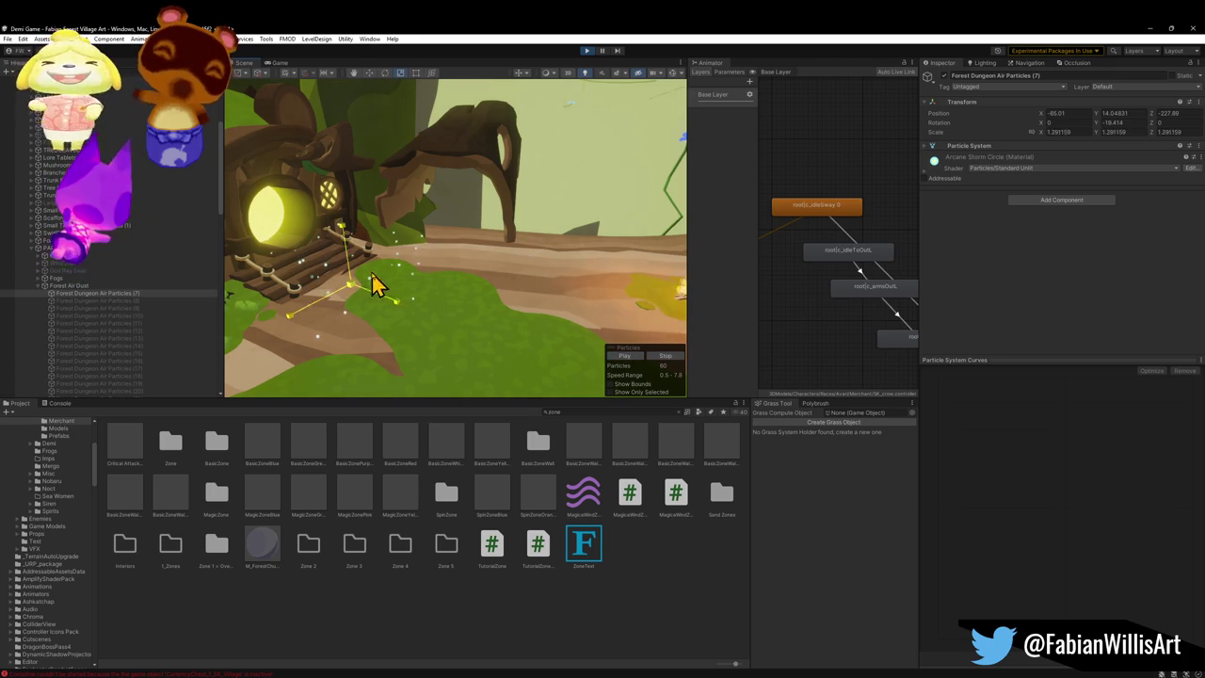
# Step: Raise Forest Dungeon Air Particles (7) higher above the path by the treehouse
pyautogui.click(386, 295)
pyautogui.moveTo(386, 295); pyautogui.dragTo(382, 289)
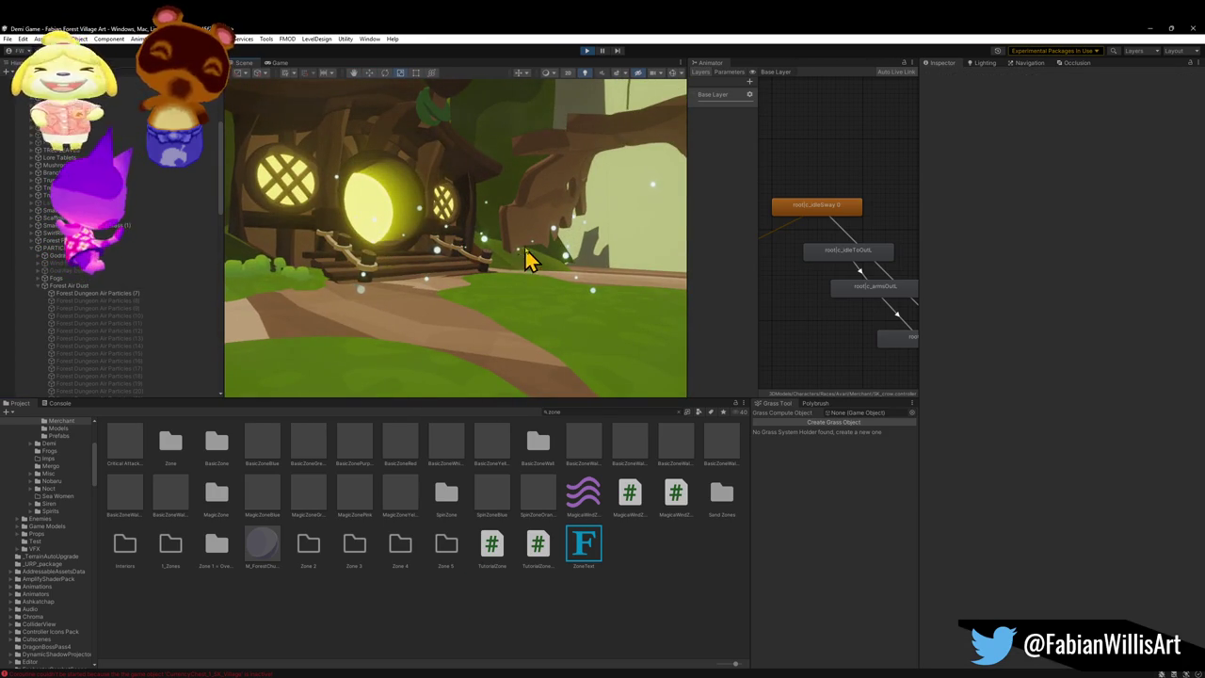
pyautogui.click(532, 261)
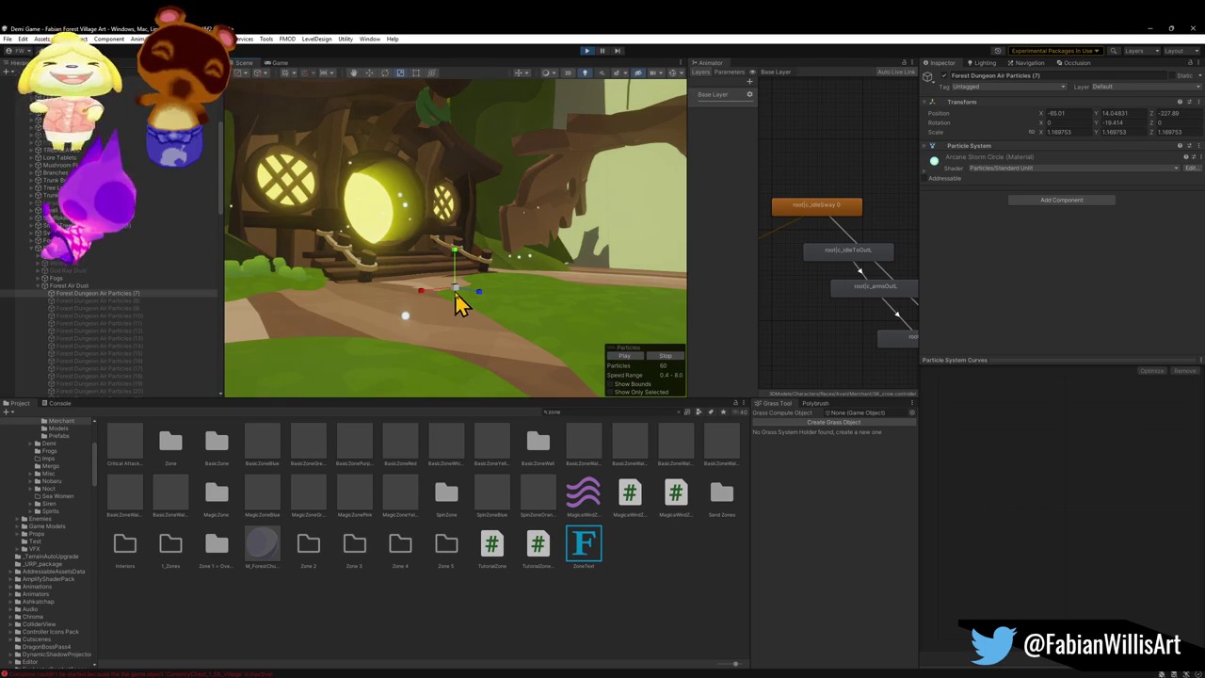
pyautogui.moveTo(453, 217)
pyautogui.mouseDown()
pyautogui.moveTo(443, 97)
pyautogui.moveTo(455, 153)
pyautogui.moveTo(454, 135)
pyautogui.moveTo(517, 164)
pyautogui.moveTo(501, 193)
pyautogui.mouseUp()
pyautogui.moveTo(530, 251)
pyautogui.mouseDown()
pyautogui.moveTo(524, 234)
pyautogui.moveTo(503, 236)
pyautogui.mouseUp()
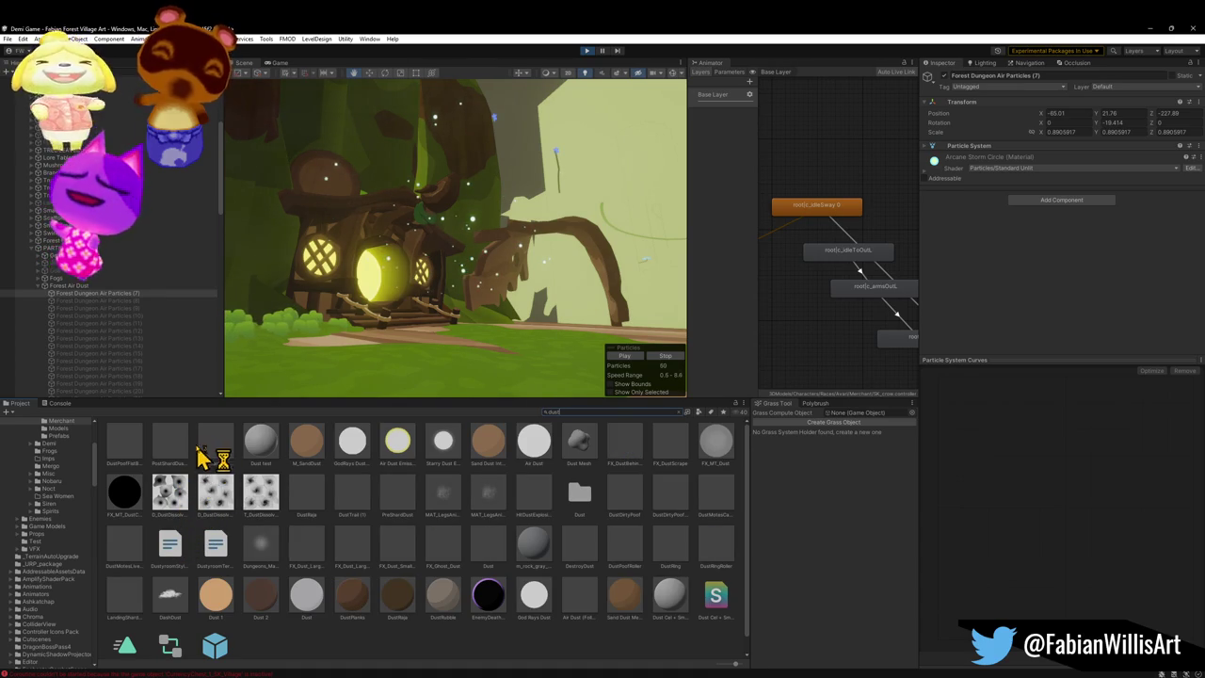
# Step: Drag the FX_SmokeTrail prefab into the scene beside the treehouse and frame it
pyautogui.moveTo(144, 470)
pyautogui.mouseDown()
pyautogui.moveTo(350, 330)
pyautogui.moveTo(386, 382)
pyautogui.mouseUp()
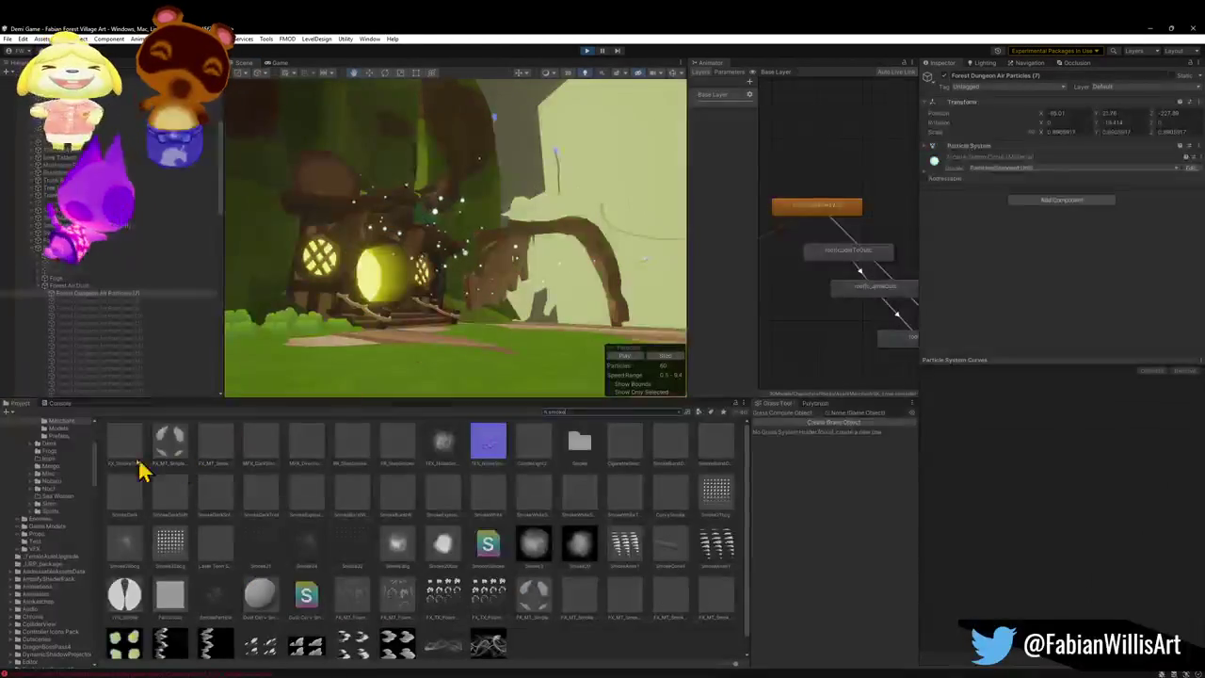
pyautogui.moveTo(133, 446)
pyautogui.mouseDown()
pyautogui.moveTo(400, 363)
pyautogui.moveTo(421, 386)
pyautogui.moveTo(485, 364)
pyautogui.mouseUp()
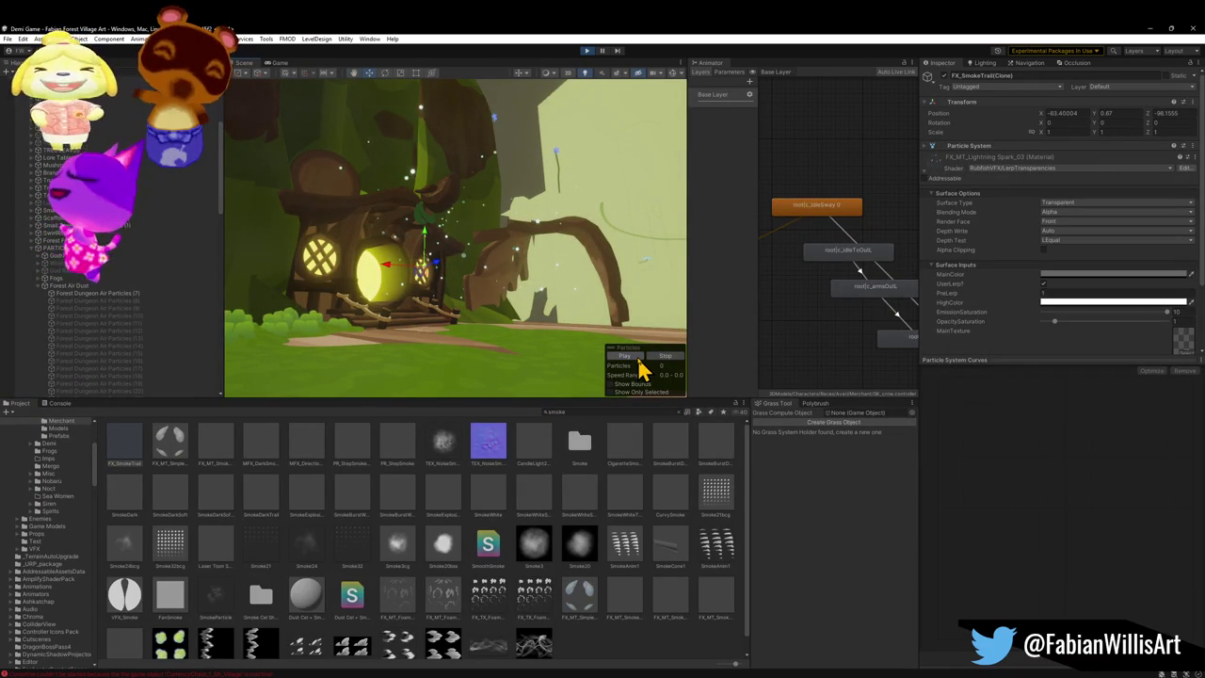
pyautogui.press('f')
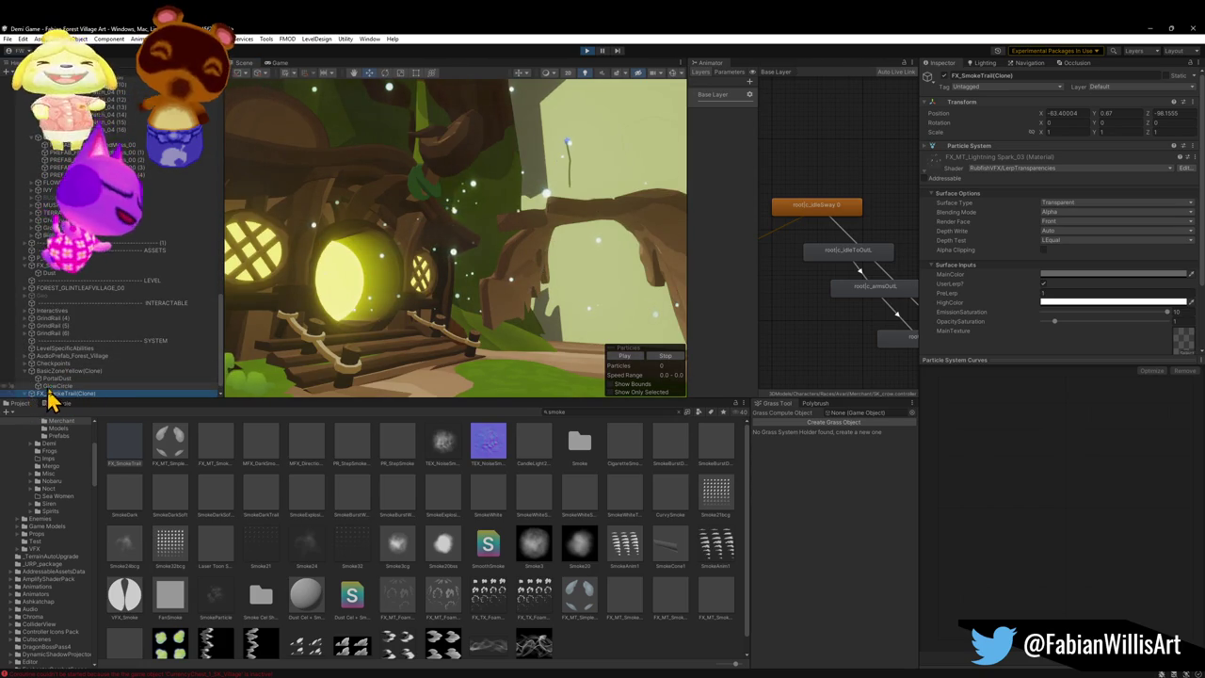
# Step: Set the smoke trail's Dust emitter Emission Rate over Time to 2.5
pyautogui.scroll(-1, 67, 389)
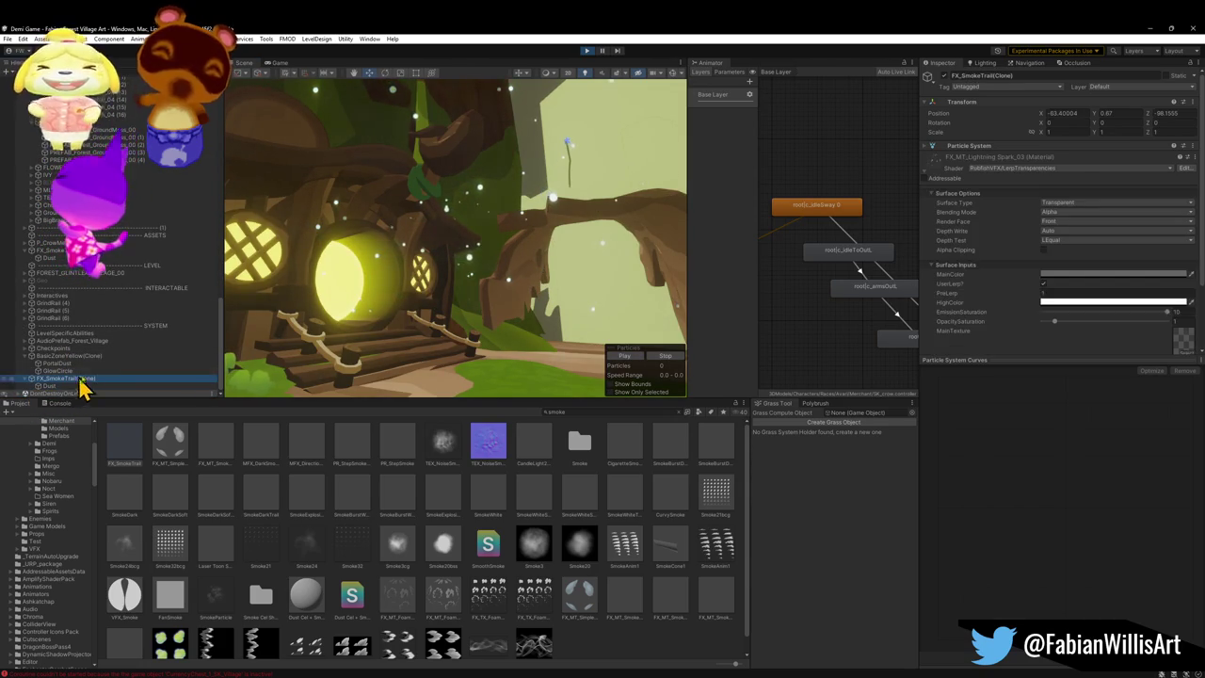
pyautogui.moveTo(465, 325); pyautogui.dragTo(469, 308)
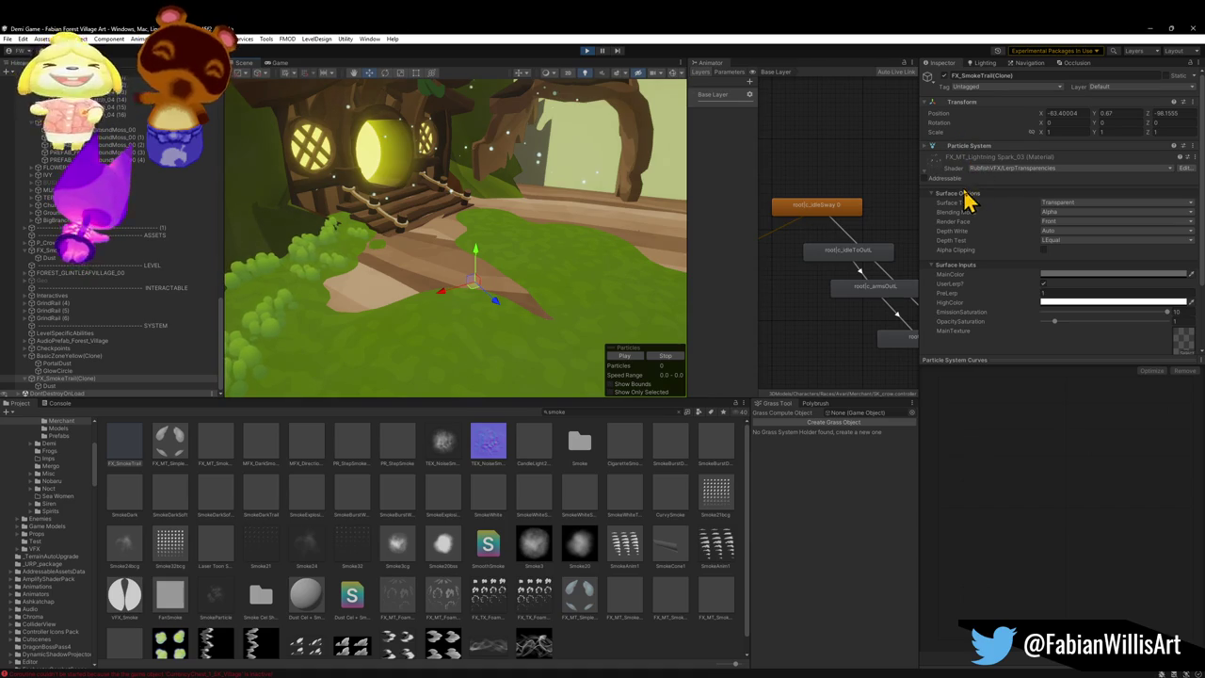
pyautogui.click(930, 153)
pyautogui.scroll(-8, 995, 223)
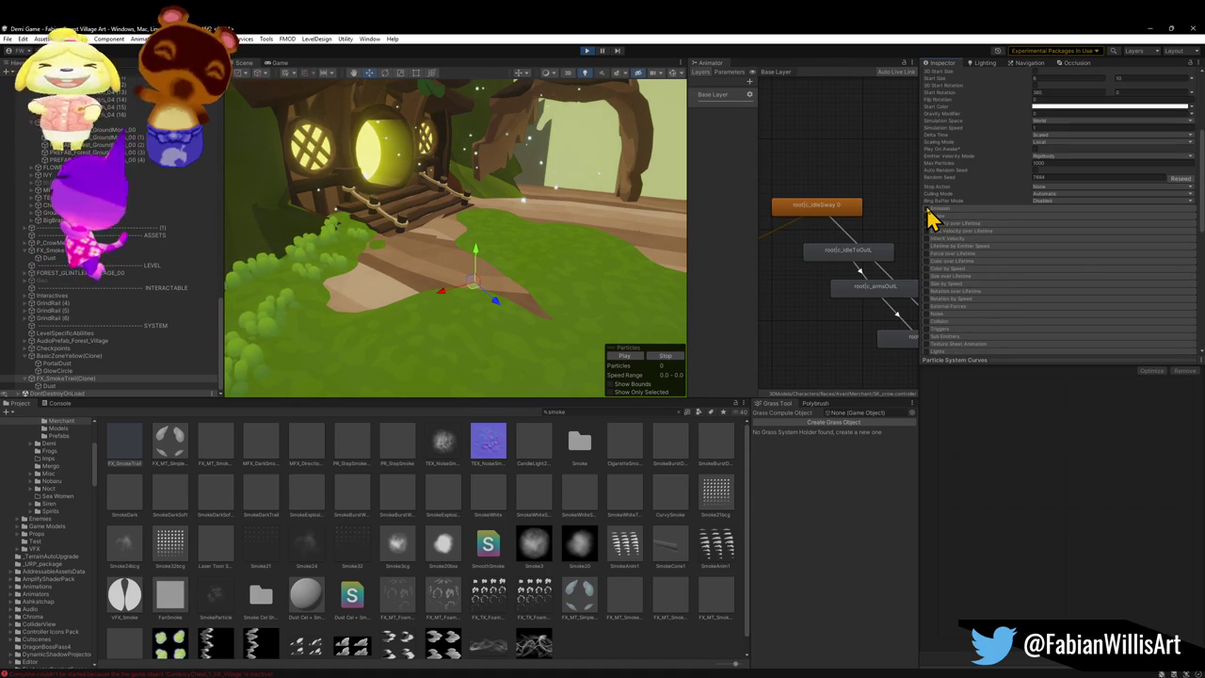
pyautogui.click(622, 358)
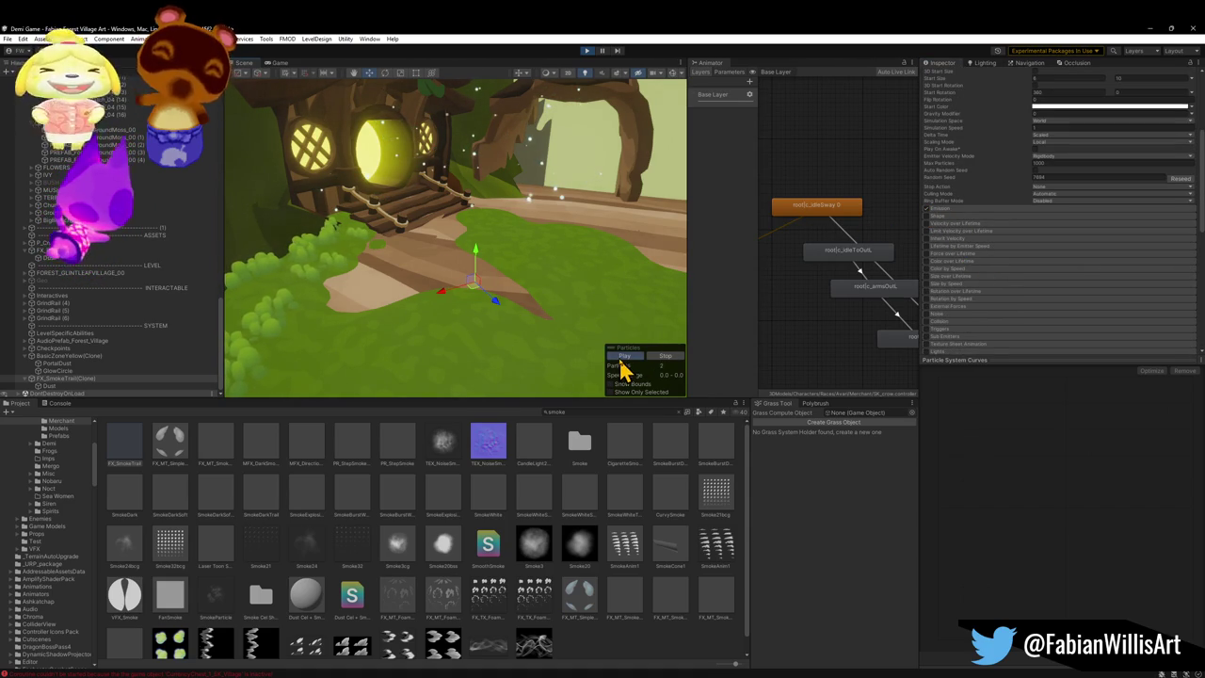
pyautogui.click(90, 386)
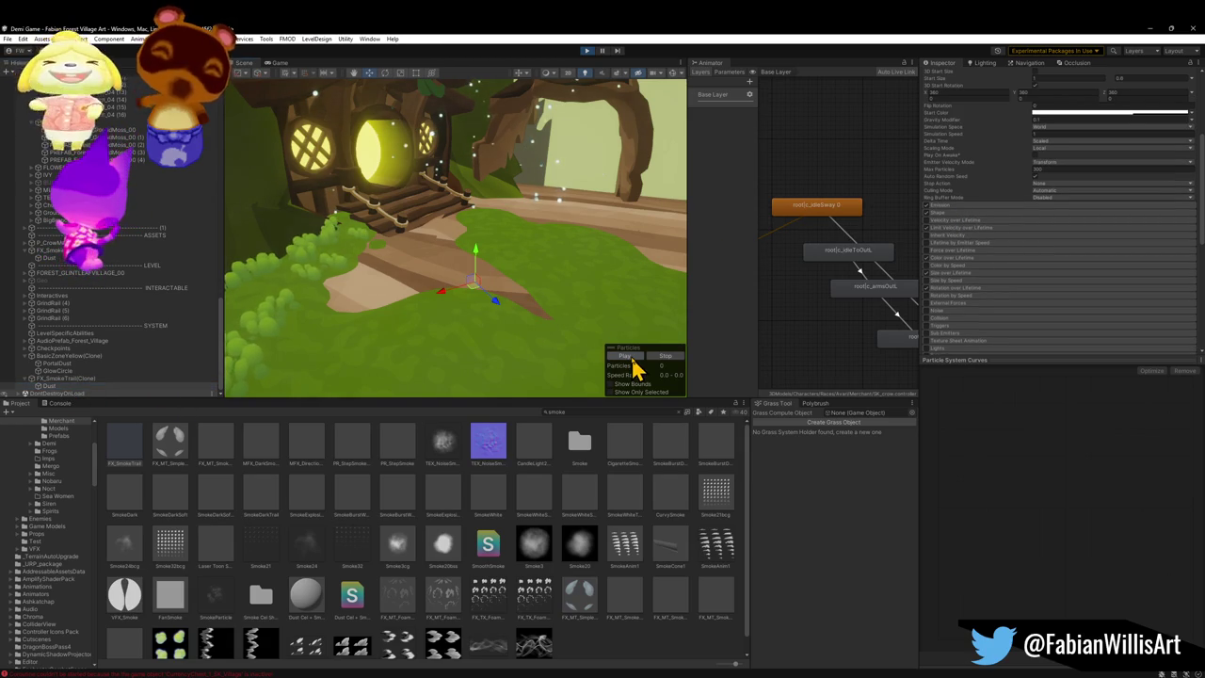
pyautogui.click(960, 204)
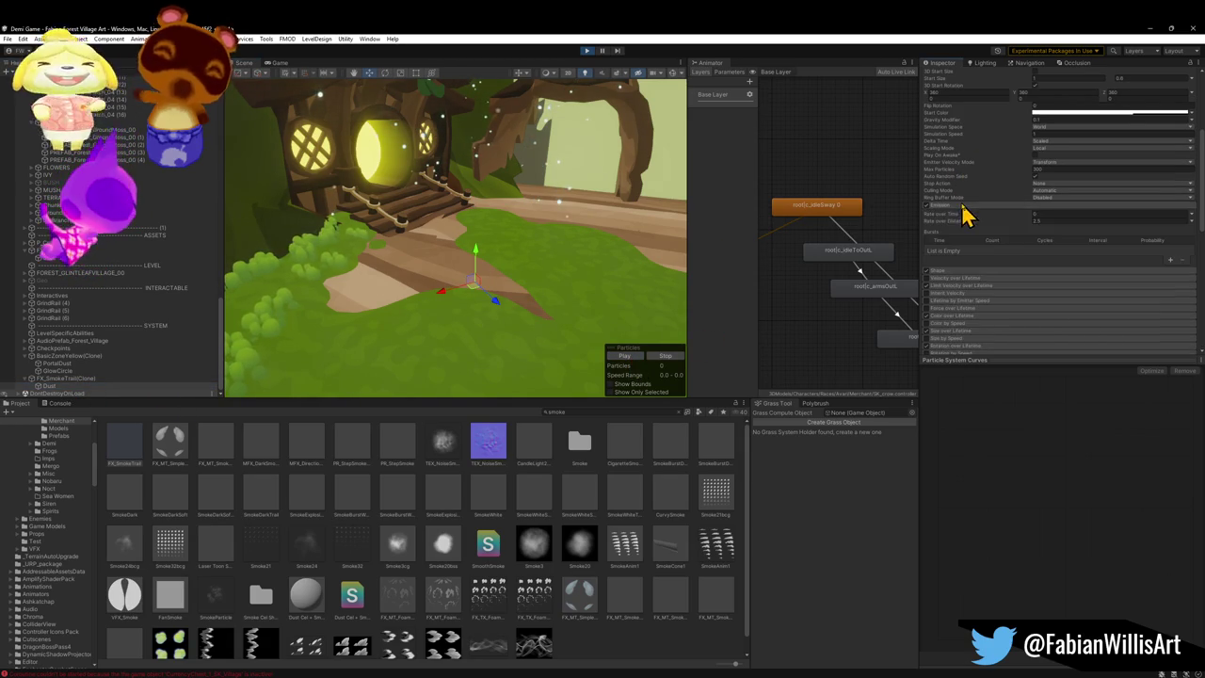
pyautogui.click(1039, 217)
pyautogui.write('2.5')
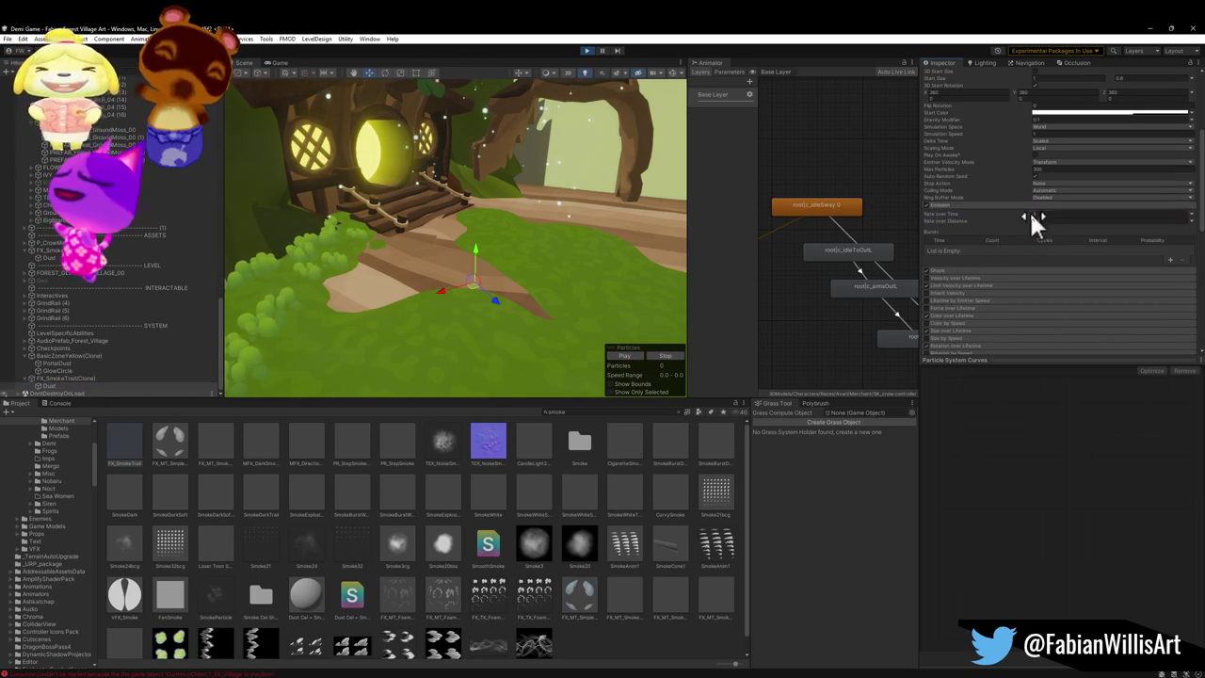
pyautogui.press('Tab')
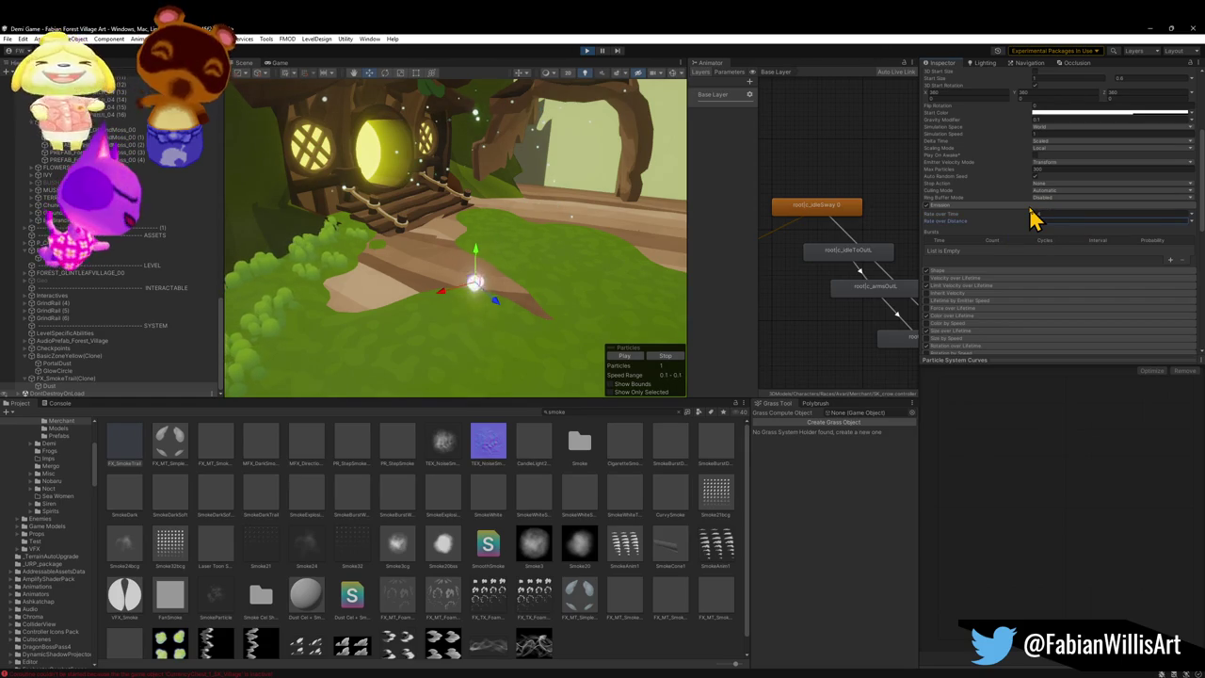
# Step: Move the Dust emitter up high beside the treehouse and frame it
pyautogui.moveTo(479, 296)
pyautogui.mouseDown()
pyautogui.moveTo(426, 231)
pyautogui.moveTo(439, 194)
pyautogui.mouseUp()
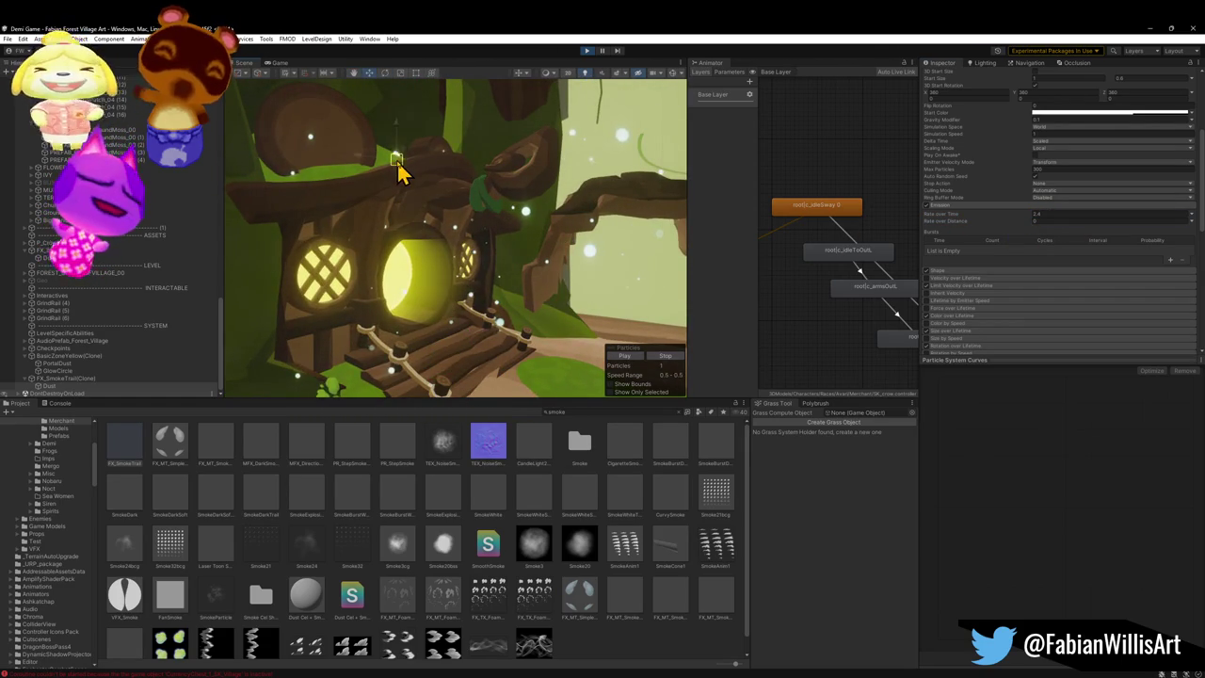
pyautogui.press('f')
pyautogui.moveTo(435, 180)
pyautogui.mouseDown()
pyautogui.moveTo(459, 217)
pyautogui.moveTo(455, 263)
pyautogui.moveTo(476, 341)
pyautogui.mouseUp()
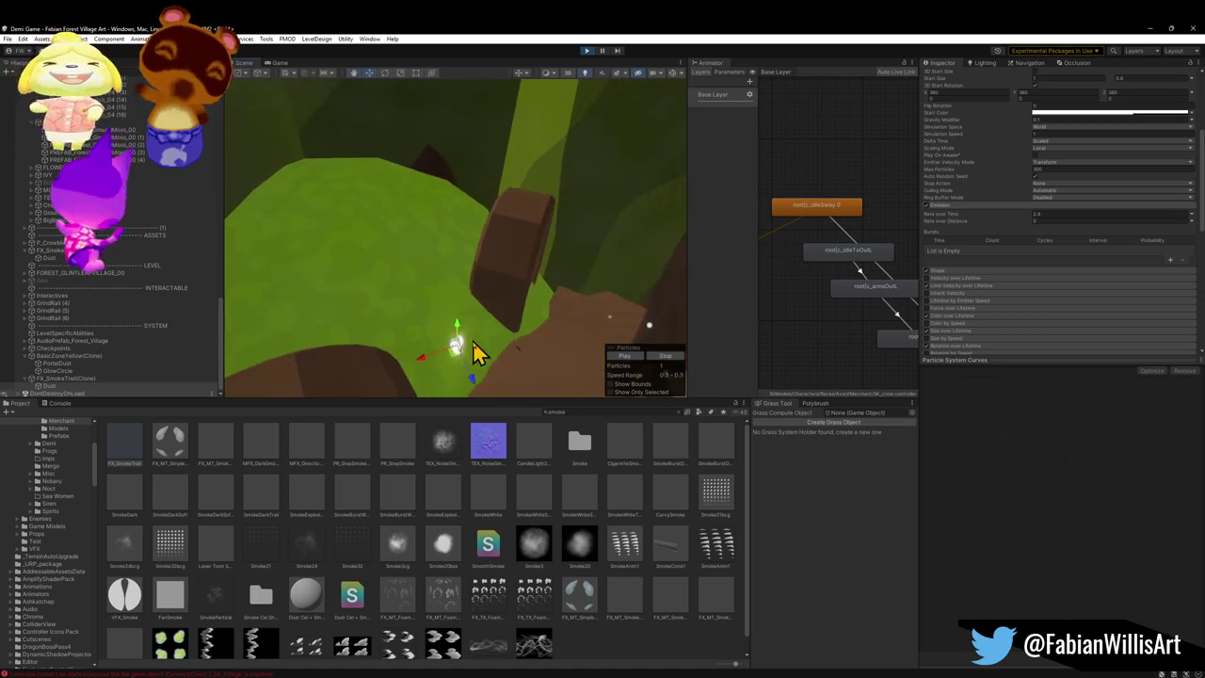
pyautogui.moveTo(455, 231)
pyautogui.mouseDown()
pyautogui.moveTo(454, 183)
pyautogui.moveTo(495, 172)
pyautogui.moveTo(487, 129)
pyautogui.moveTo(405, 182)
pyautogui.mouseUp()
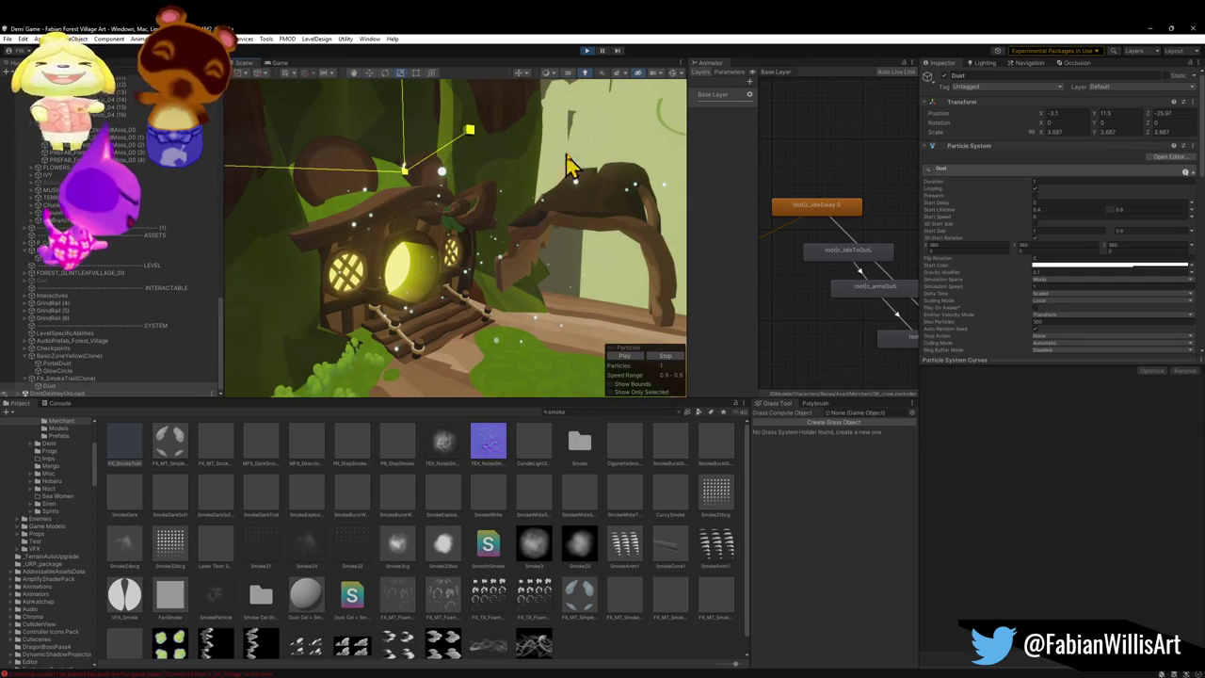
# Step: Scrub the Dust emitter's Gravity Modifier to about -13.2 and raise emission to about 5.68
pyautogui.moveTo(573, 250); pyautogui.dragTo(581, 200)
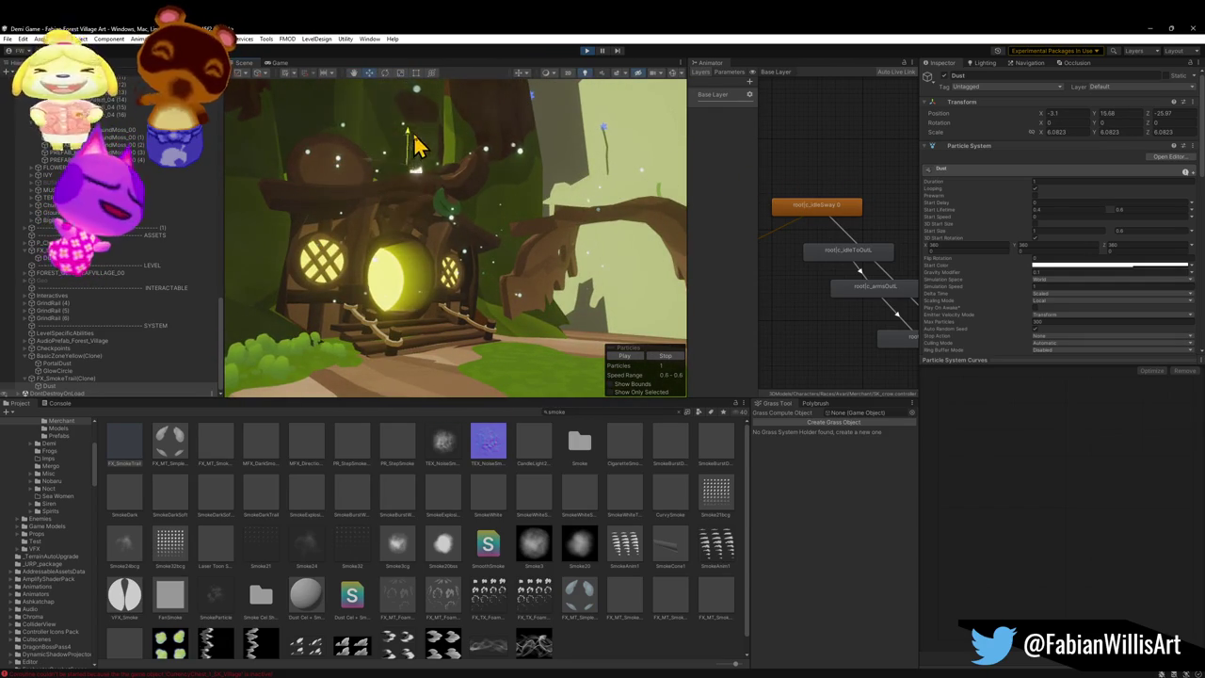
pyautogui.scroll(-3, 982, 247)
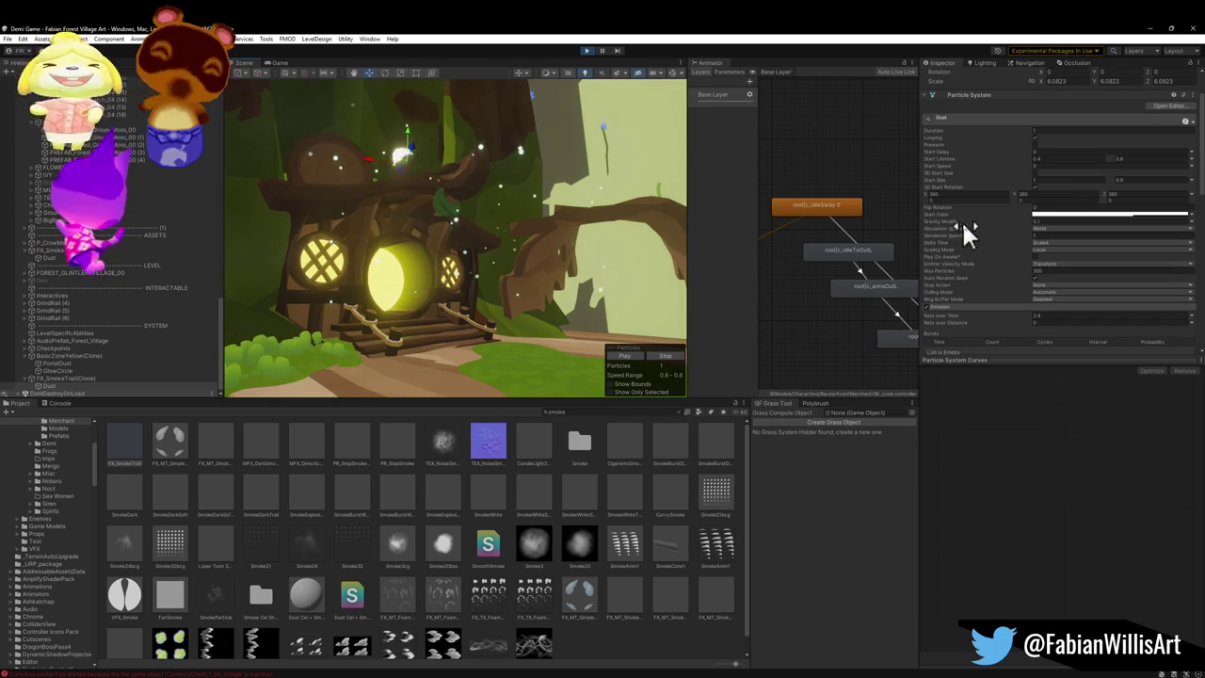
pyautogui.moveTo(1030, 228)
pyautogui.mouseDown()
pyautogui.moveTo(1049, 232)
pyautogui.moveTo(920, 228)
pyautogui.mouseUp()
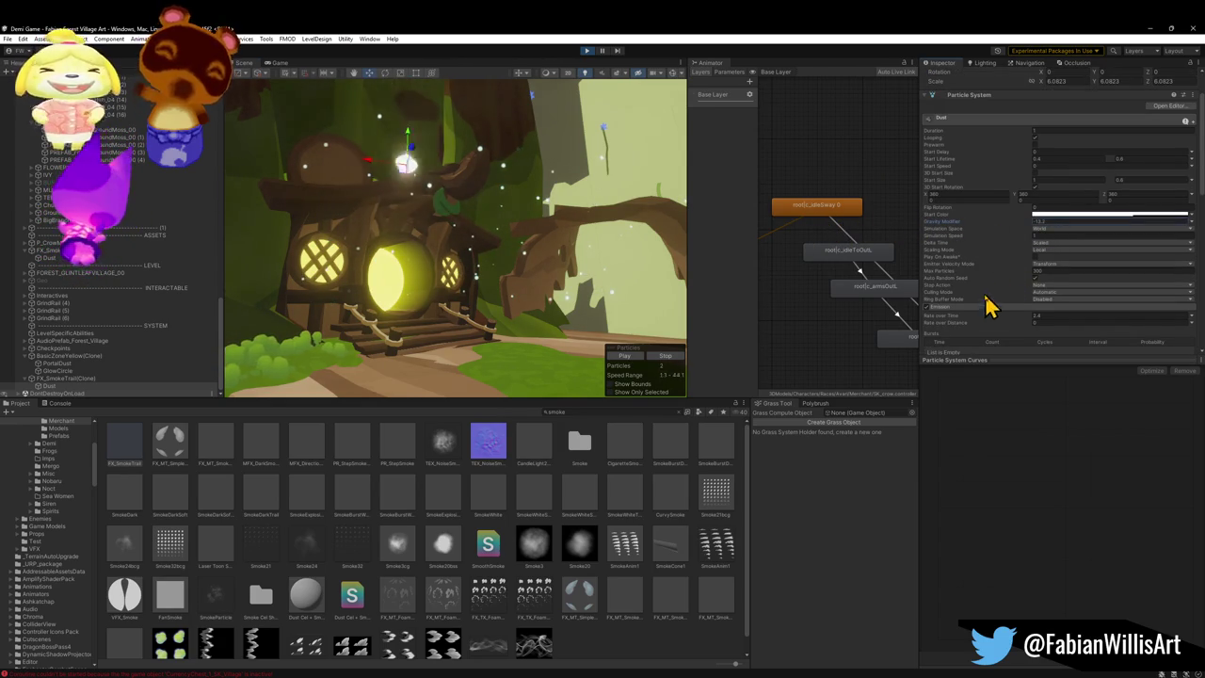
pyautogui.scroll(-2, 1027, 299)
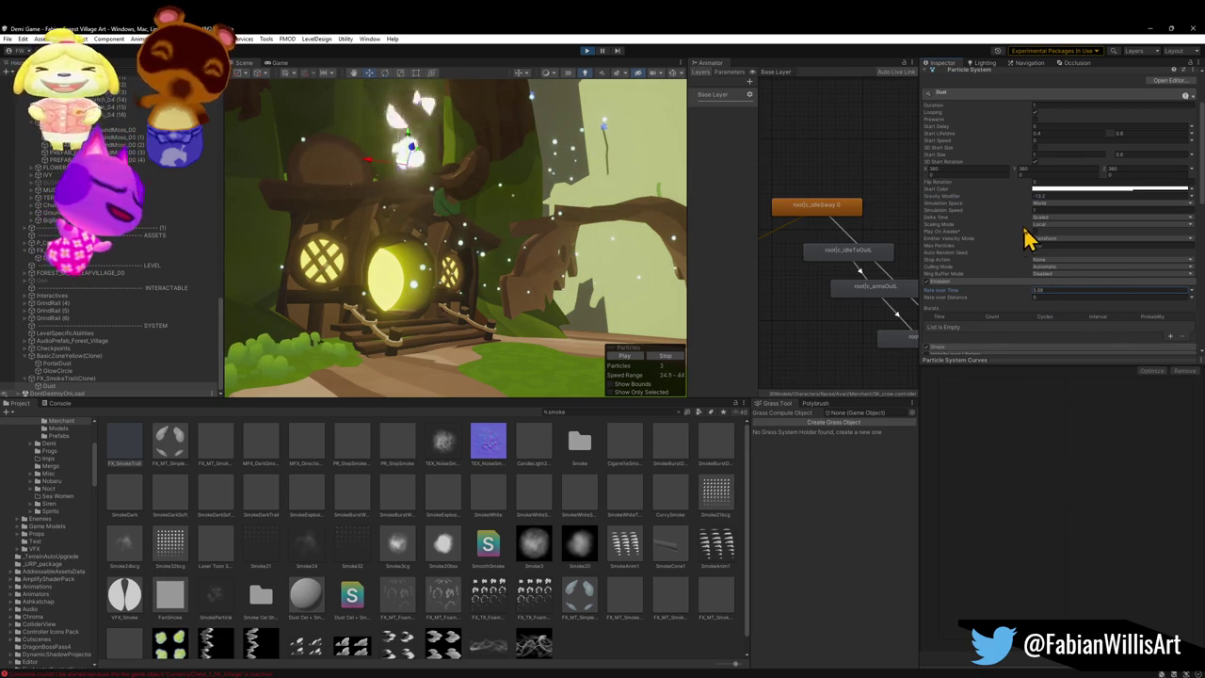
pyautogui.scroll(-5, 1003, 237)
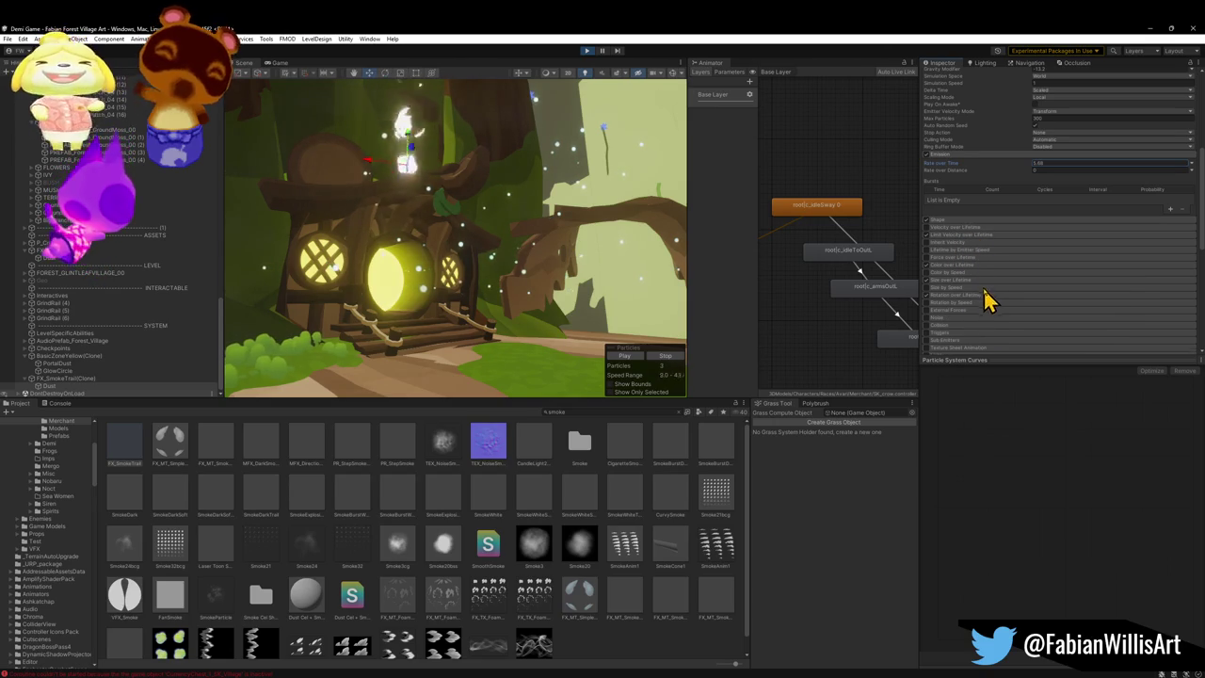
pyautogui.scroll(-2, 989, 300)
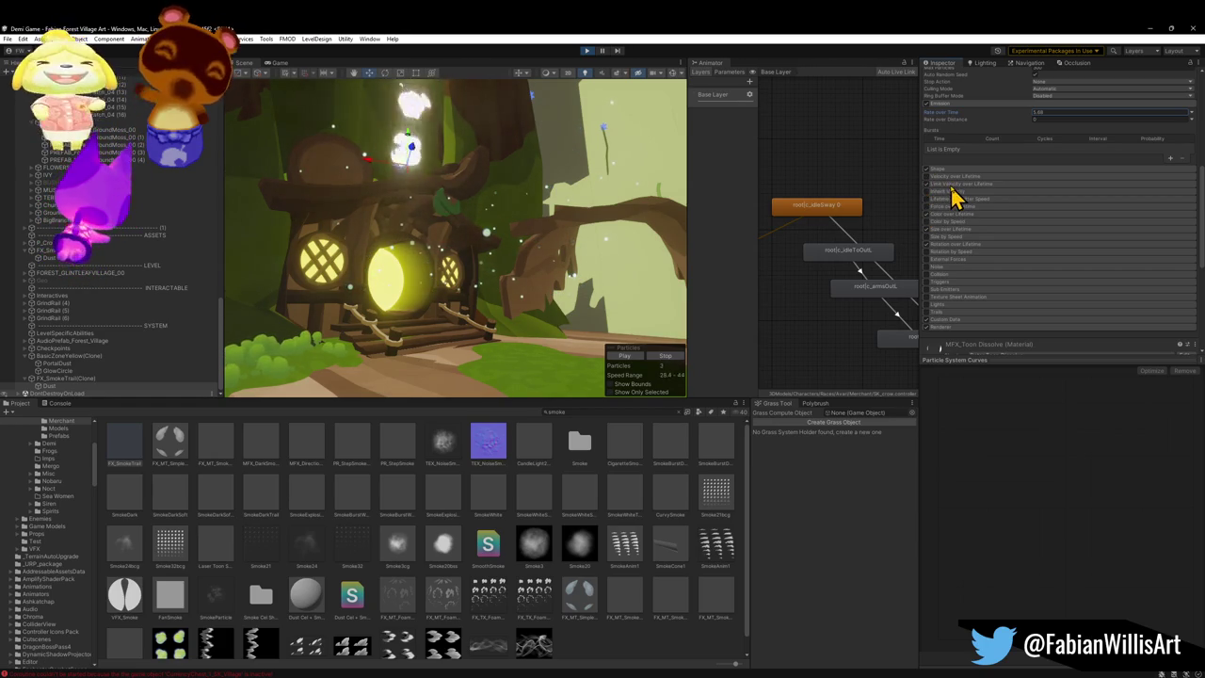
# Step: Give Velocity over Lifetime an upward Linear Y drift and a tuned Speed Modifier
pyautogui.click(956, 186)
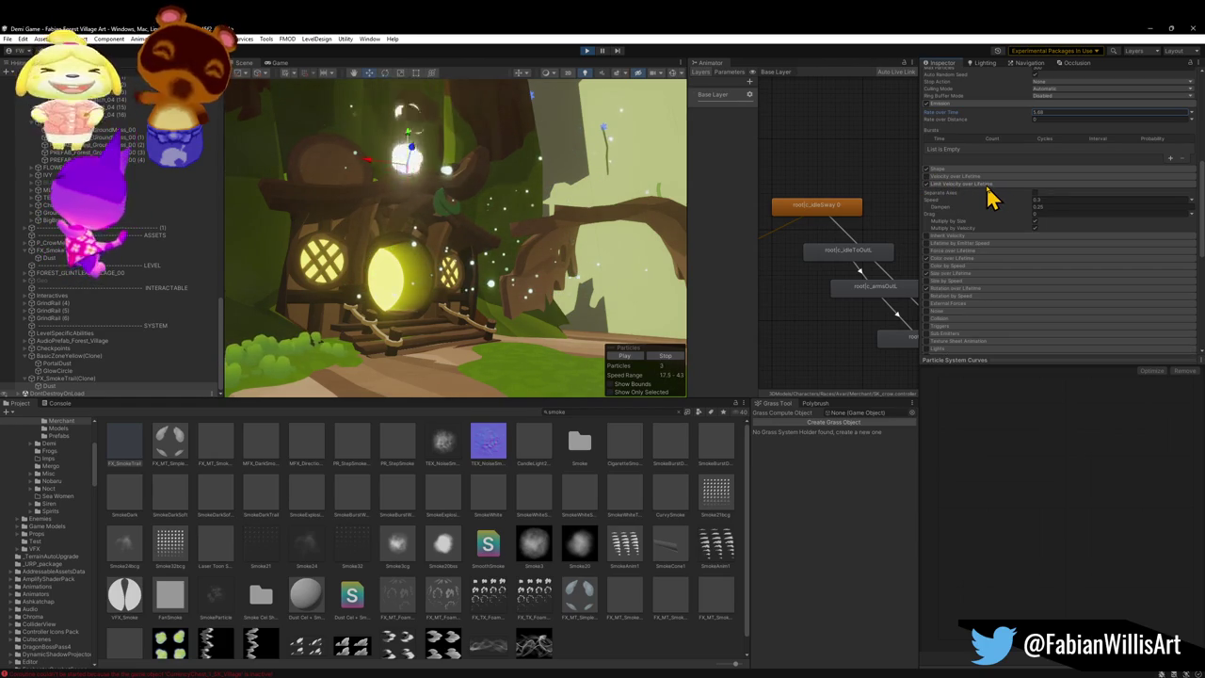
pyautogui.click(962, 184)
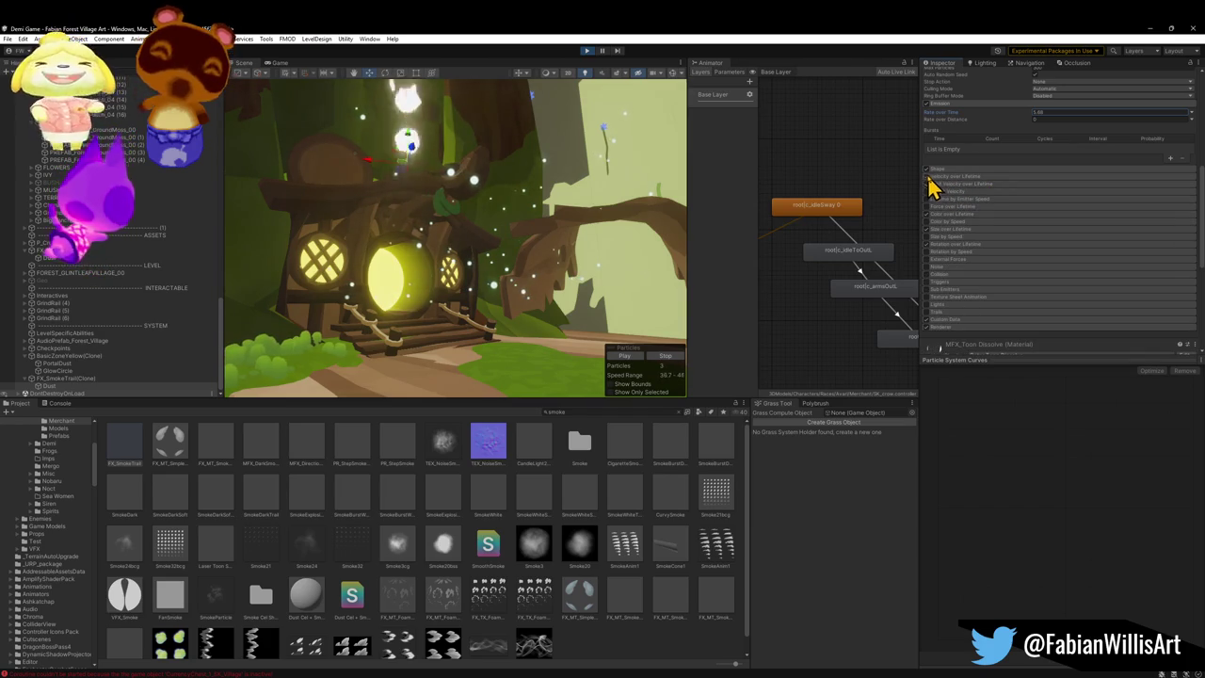
pyautogui.click(949, 176)
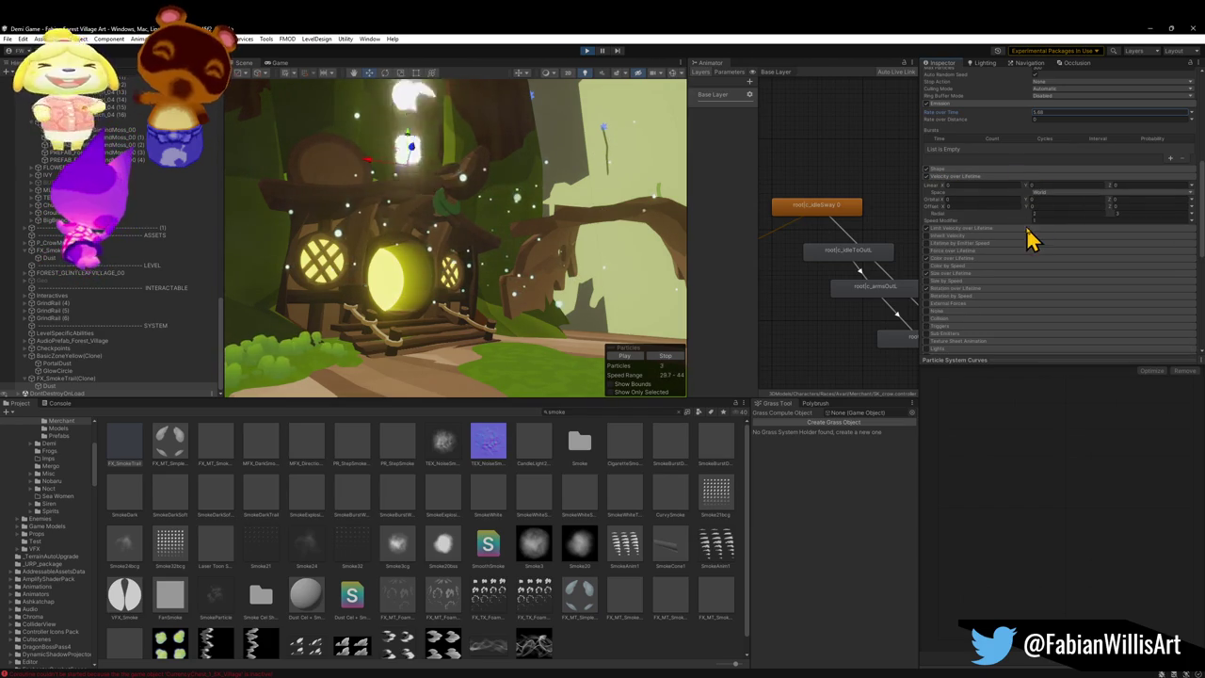
pyautogui.moveTo(1025, 219); pyautogui.dragTo(1016, 222)
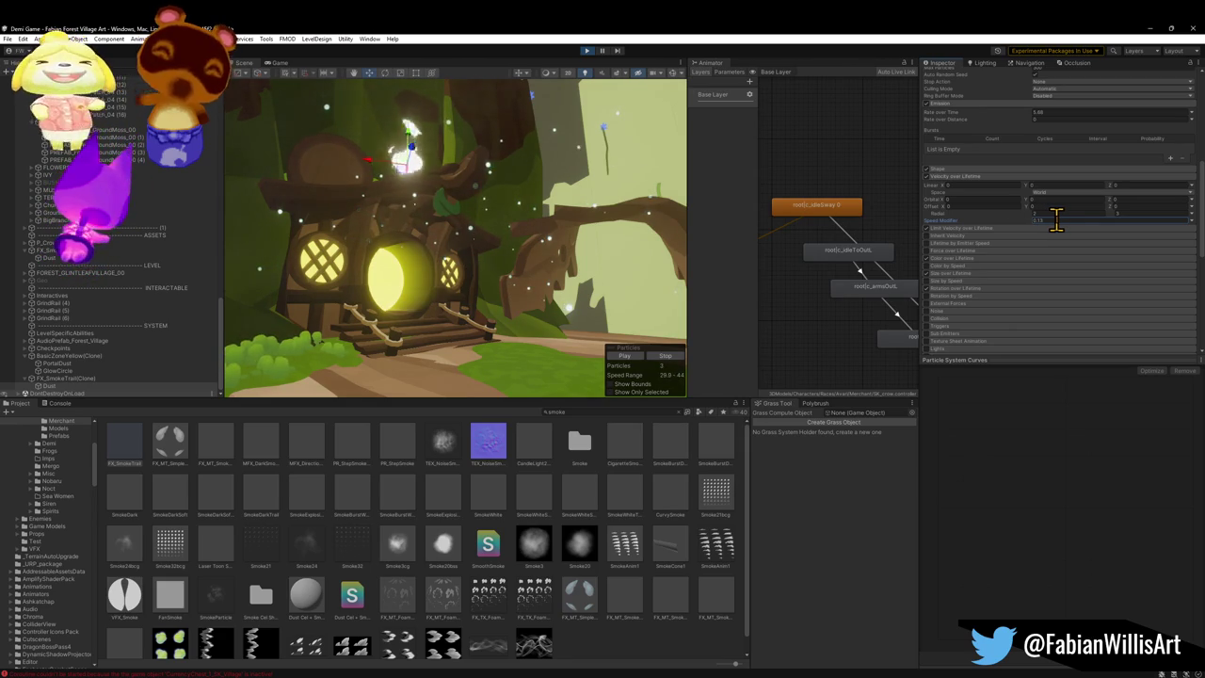
pyautogui.scroll(2, 993, 182)
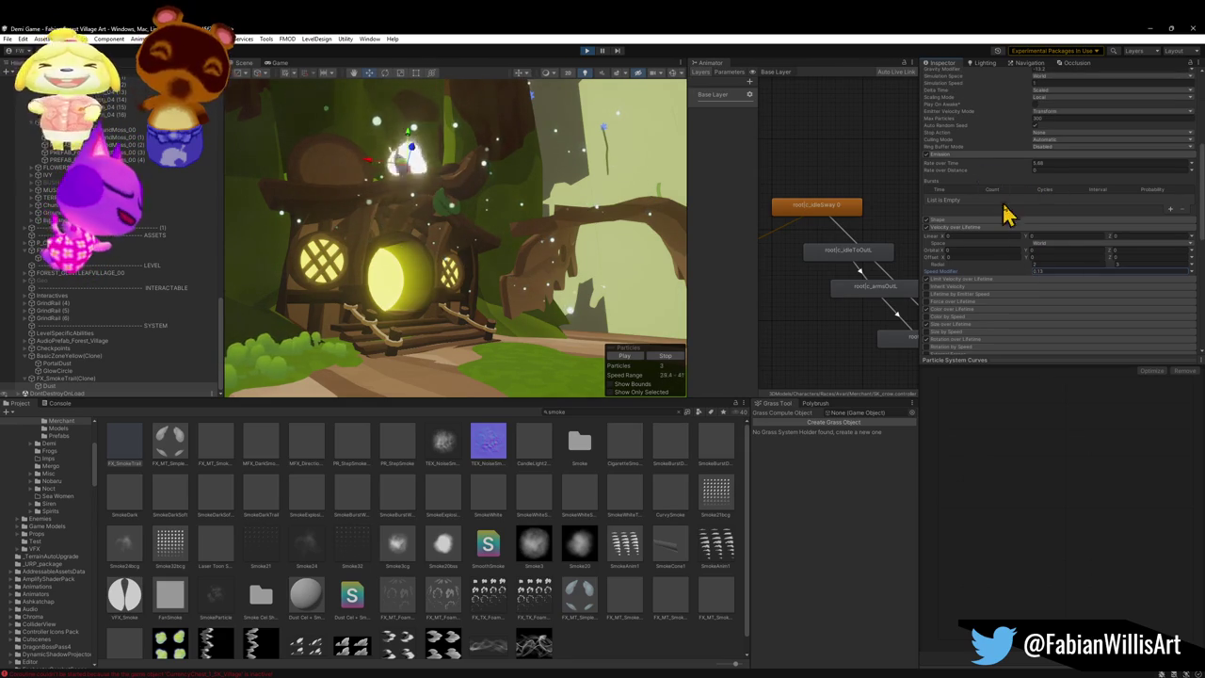
pyautogui.click(1026, 237)
pyautogui.moveTo(1064, 242)
pyautogui.mouseDown()
pyautogui.moveTo(1176, 247)
pyautogui.moveTo(215, 269)
pyautogui.moveTo(753, 301)
pyautogui.moveTo(631, 309)
pyautogui.mouseUp()
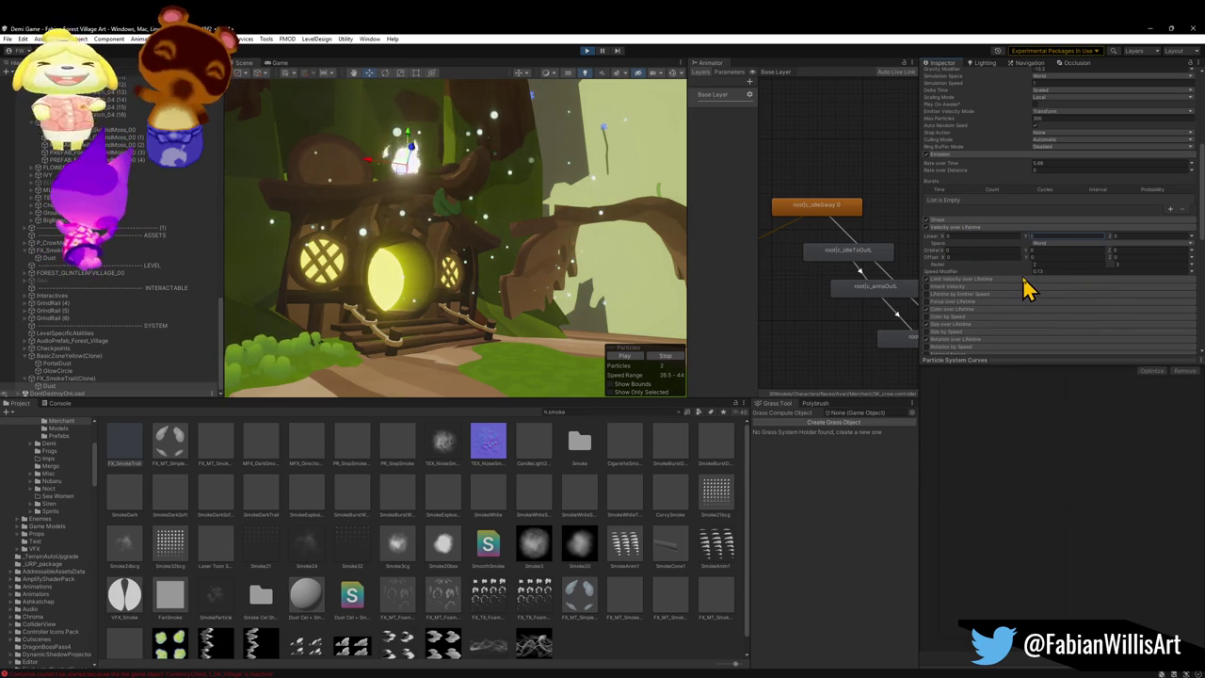
pyautogui.moveTo(1022, 273); pyautogui.dragTo(1018, 270)
# Step: Set Emitter Velocity Mode to Transform and adjust the Simulation Speed
pyautogui.scroll(2, 1011, 169)
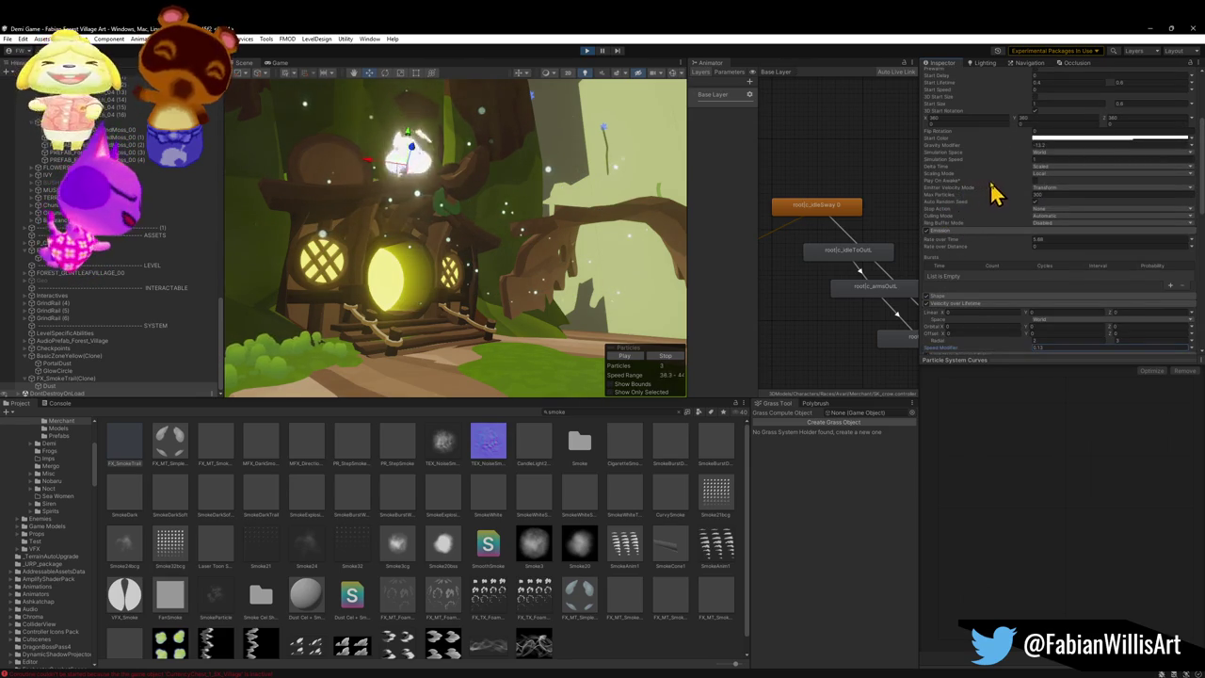
pyautogui.click(1035, 189)
pyautogui.click(1036, 197)
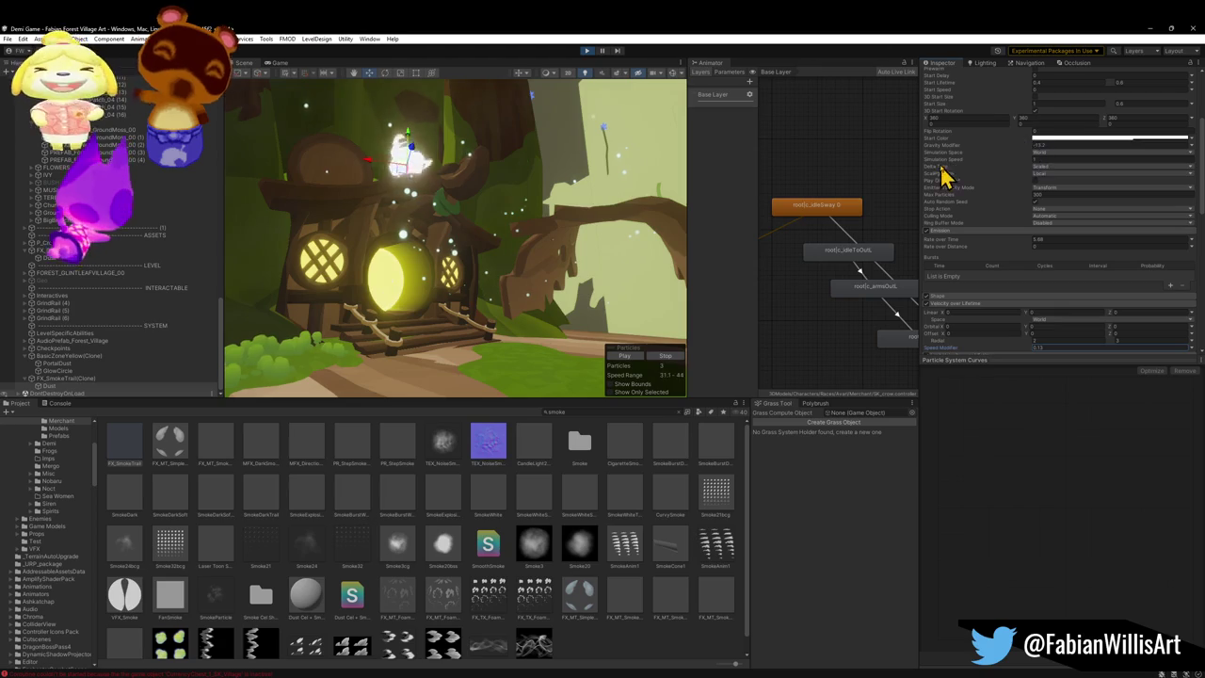
pyautogui.click(1029, 158)
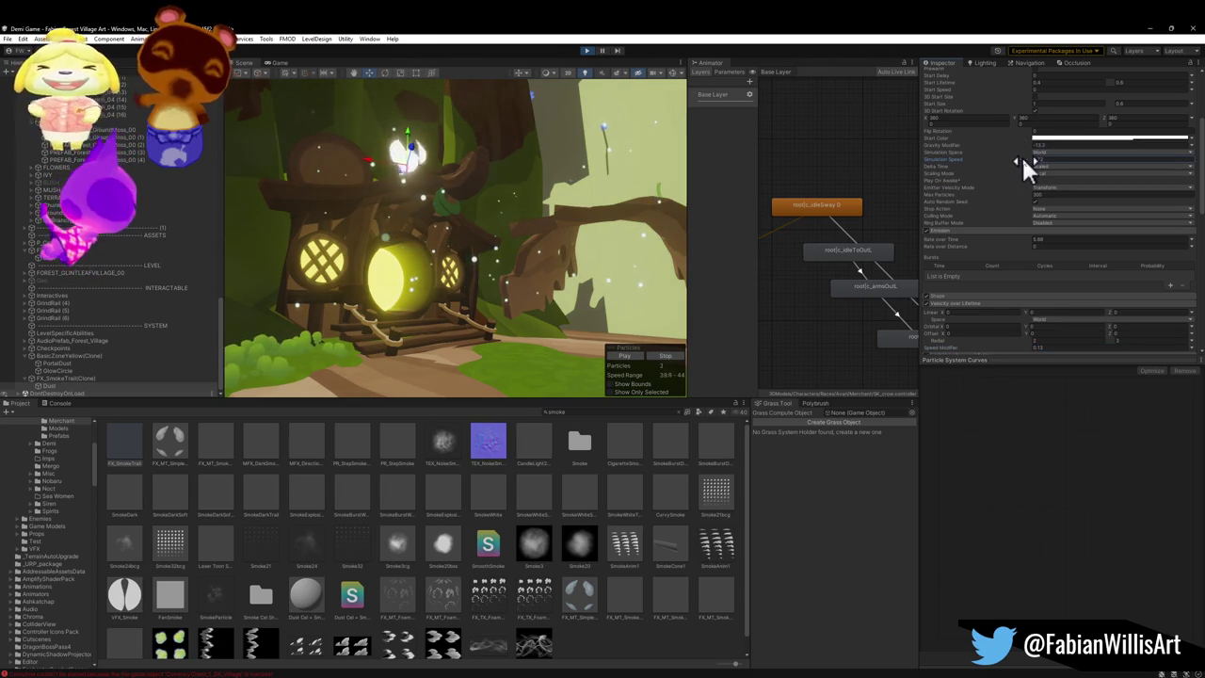
pyautogui.scroll(-3, 1007, 235)
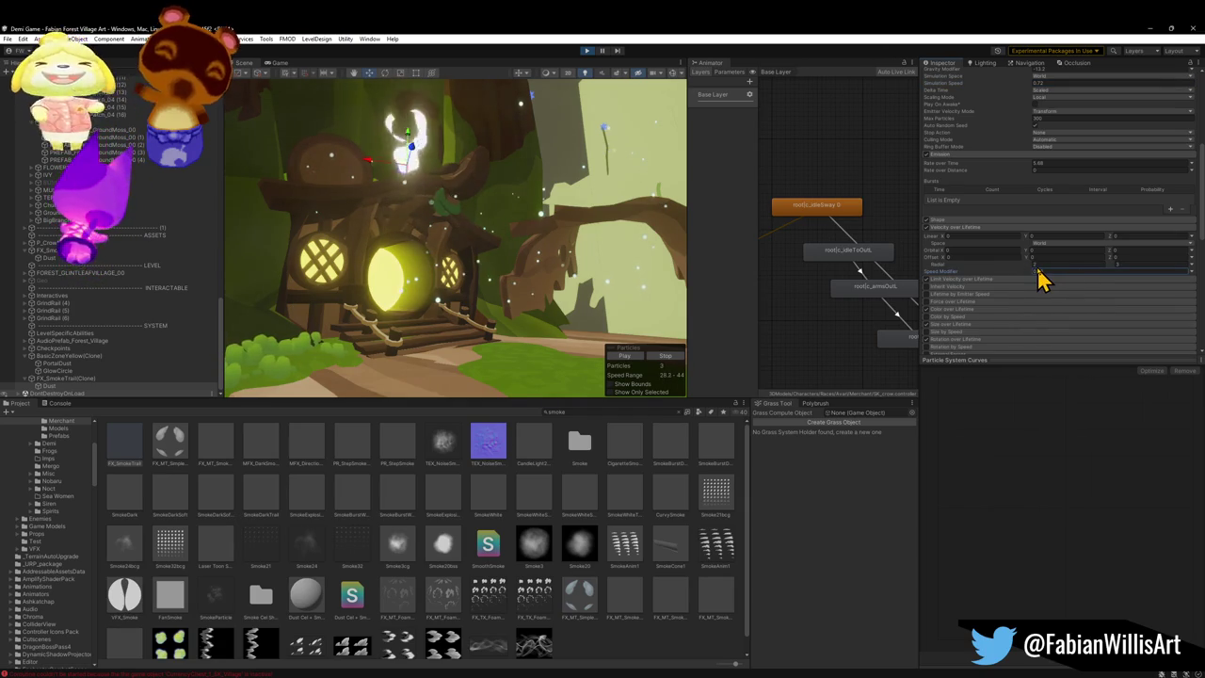
pyautogui.moveTo(473, 301)
pyautogui.mouseDown()
pyautogui.moveTo(514, 289)
pyautogui.moveTo(471, 288)
pyautogui.mouseUp()
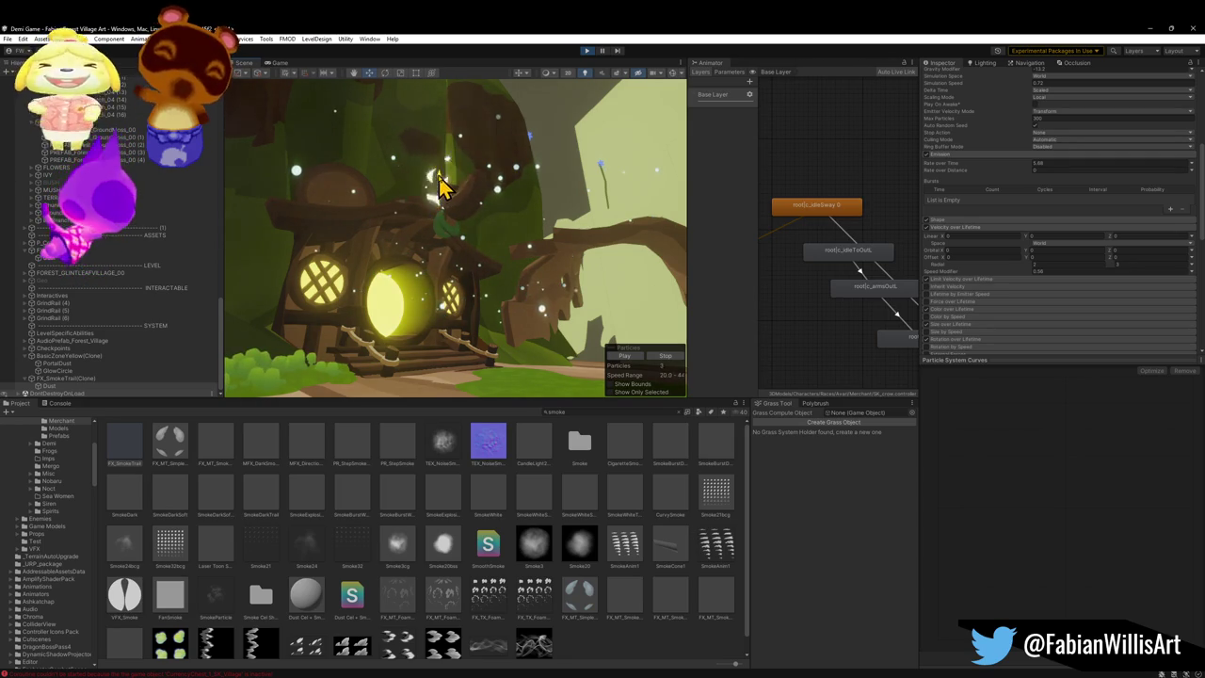
pyautogui.moveTo(438, 298)
pyautogui.mouseDown()
pyautogui.moveTo(462, 330)
pyautogui.moveTo(431, 342)
pyautogui.mouseUp()
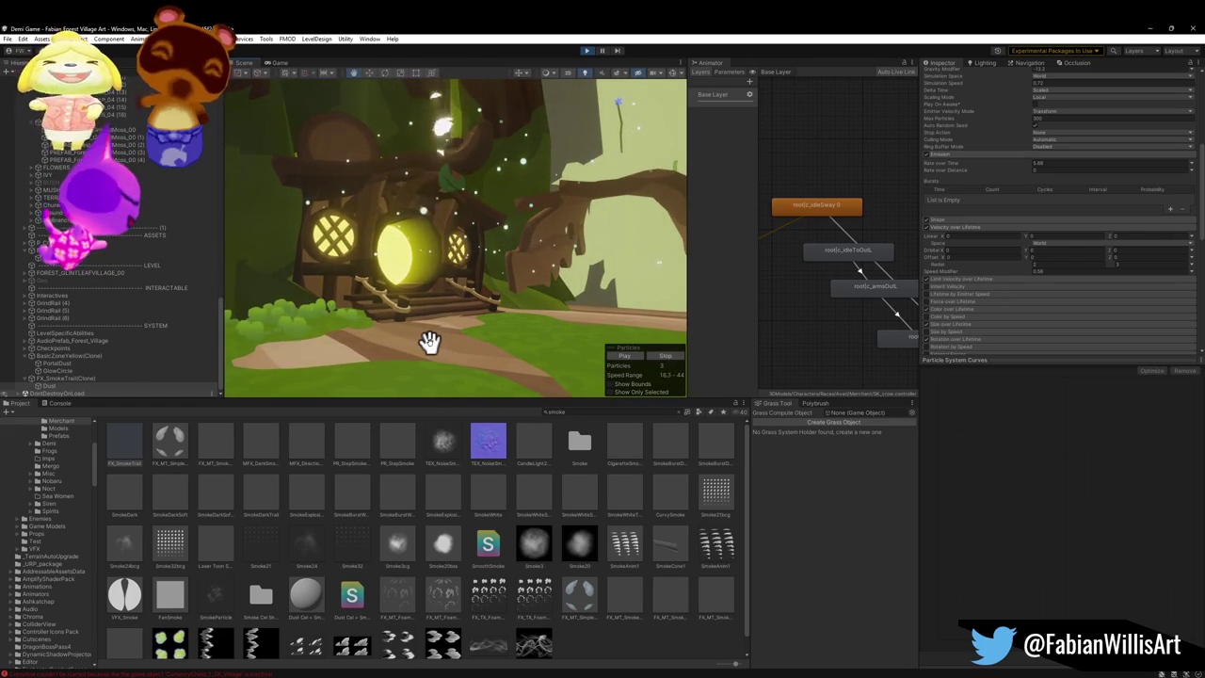
# Step: Preview the wisp in Play mode, then reframe the house and tree arch
pyautogui.hotkey('ctrl', 'p')
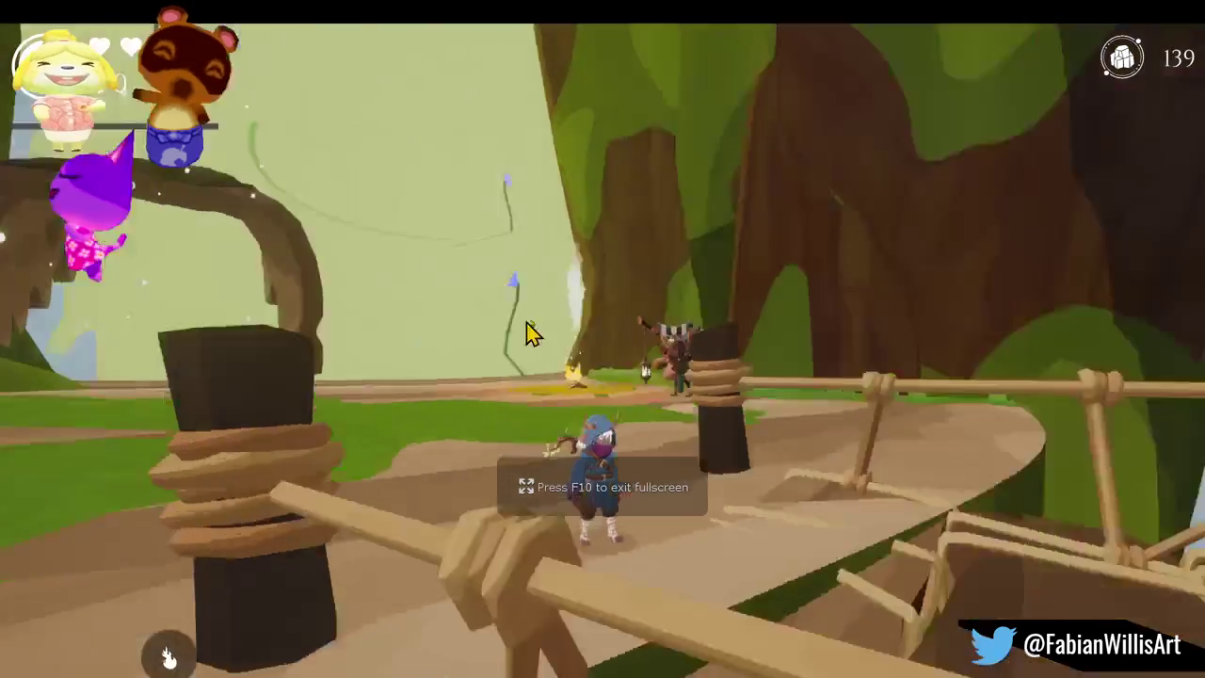
pyautogui.hotkey('ctrl', 'p')
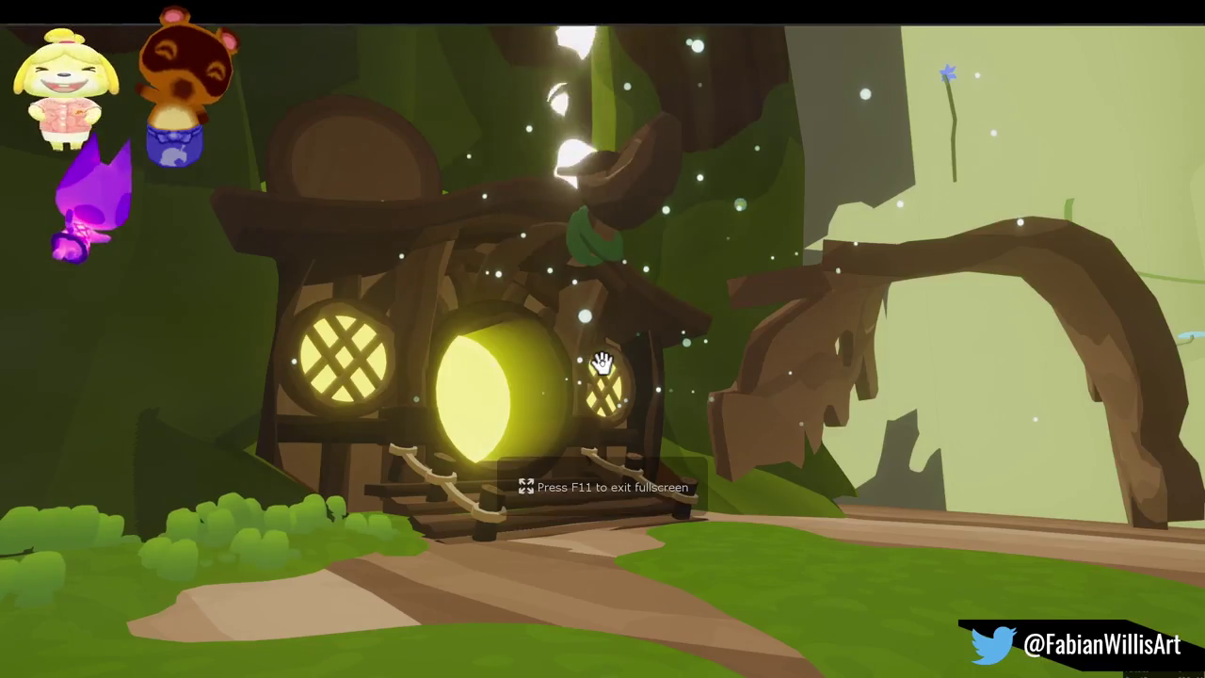
pyautogui.moveTo(663, 356); pyautogui.dragTo(662, 350)
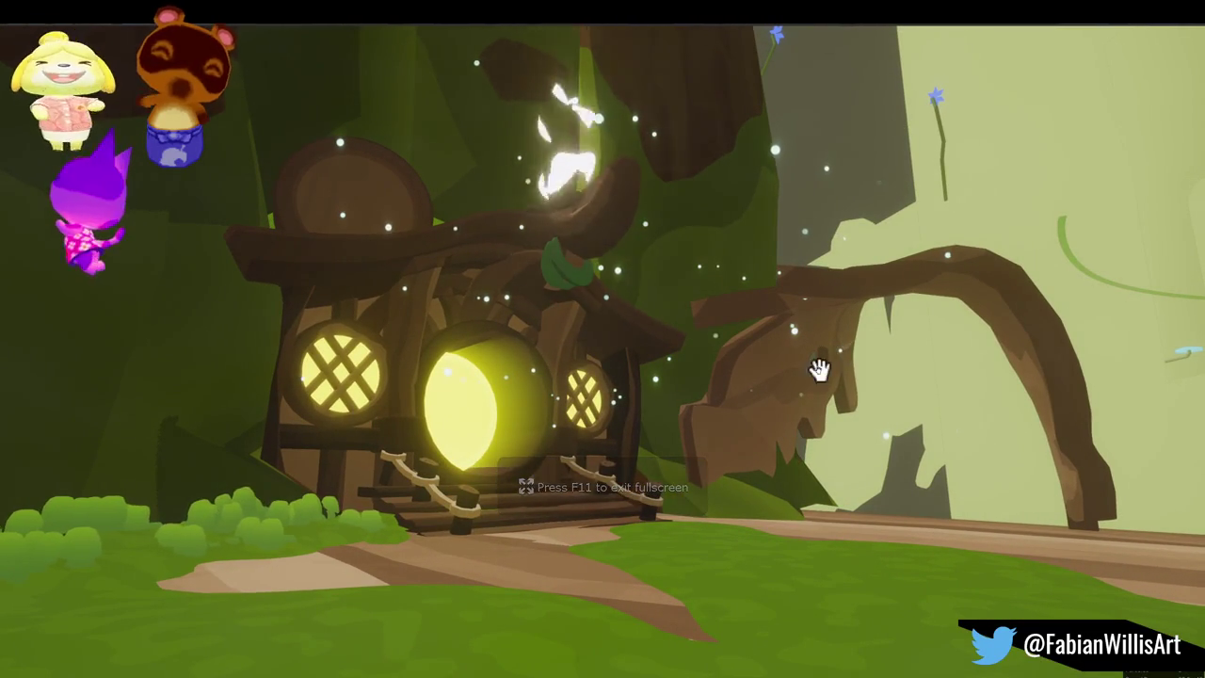
pyautogui.moveTo(759, 381)
pyautogui.mouseDown()
pyautogui.moveTo(756, 304)
pyautogui.moveTo(775, 368)
pyautogui.moveTo(780, 358)
pyautogui.moveTo(806, 366)
pyautogui.moveTo(731, 353)
pyautogui.mouseUp()
# Step: Move the wisp emitter just above the roof and mark the scene area for recording
pyautogui.press('w')
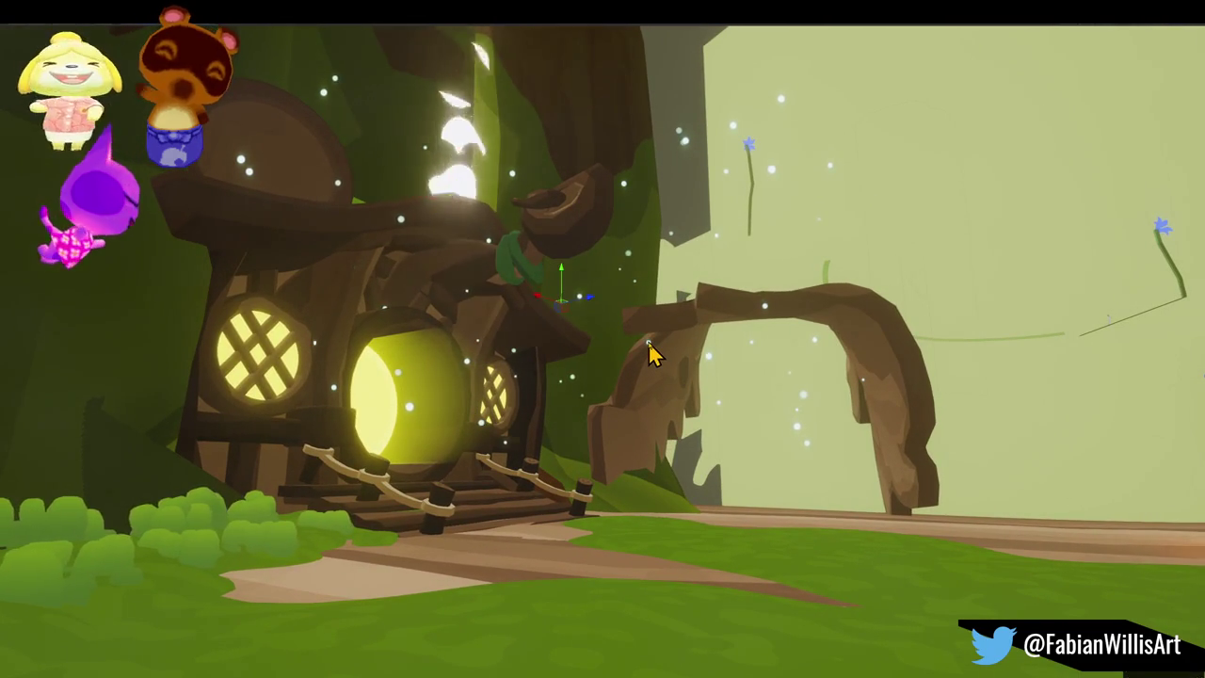
pyautogui.moveTo(538, 310)
pyautogui.mouseDown()
pyautogui.moveTo(409, 256)
pyautogui.moveTo(431, 237)
pyautogui.moveTo(446, 239)
pyautogui.moveTo(436, 339)
pyautogui.moveTo(439, 320)
pyautogui.moveTo(466, 322)
pyautogui.moveTo(438, 317)
pyautogui.moveTo(462, 321)
pyautogui.mouseUp()
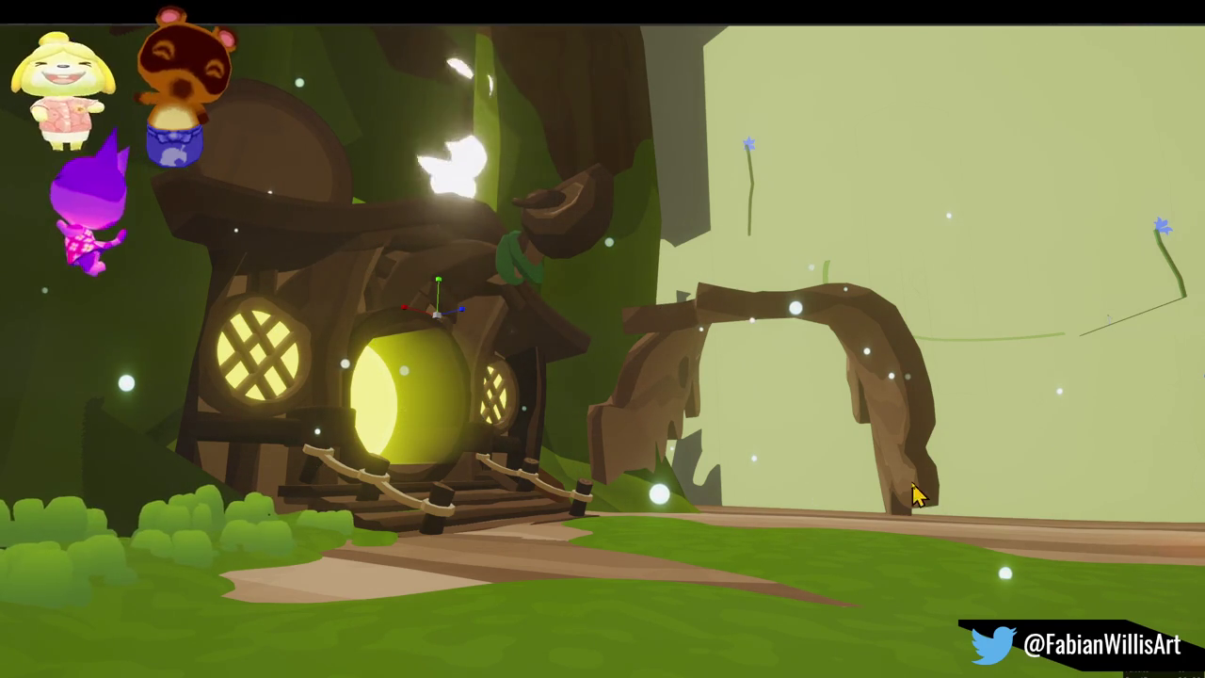
pyautogui.press('q')
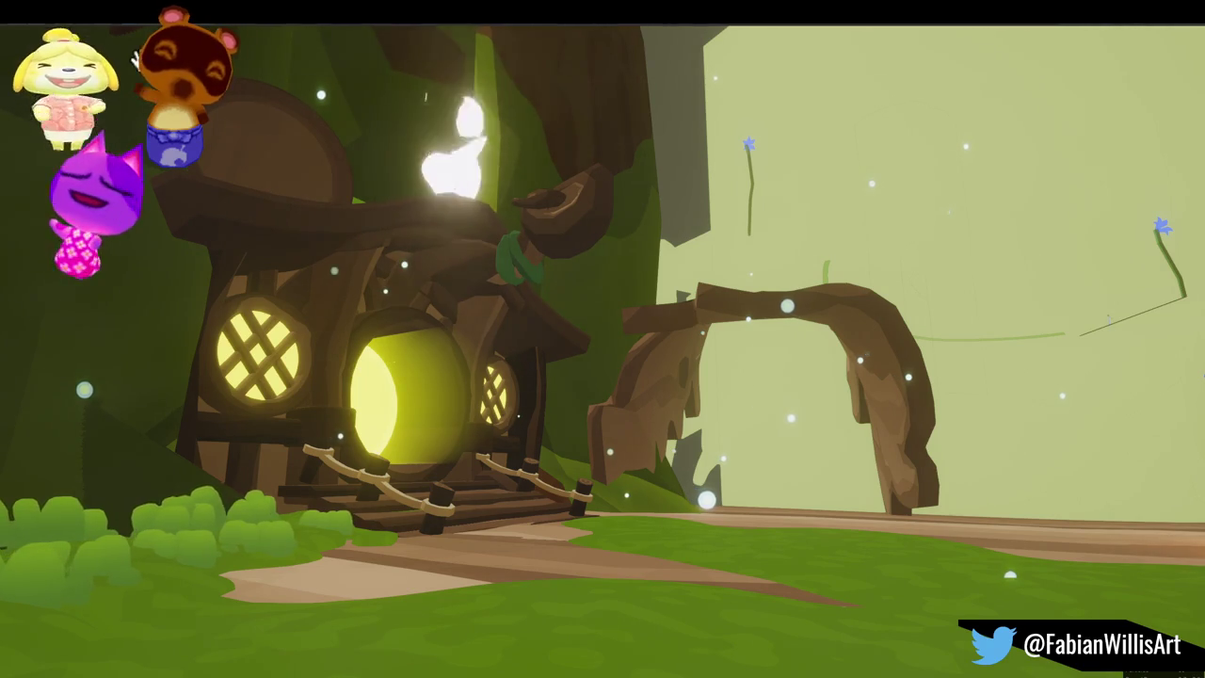
pyautogui.press('super+shift+r')
pyautogui.moveTo(109, 45)
pyautogui.mouseDown()
pyautogui.moveTo(872, 609)
pyautogui.moveTo(1072, 646)
pyautogui.mouseUp()
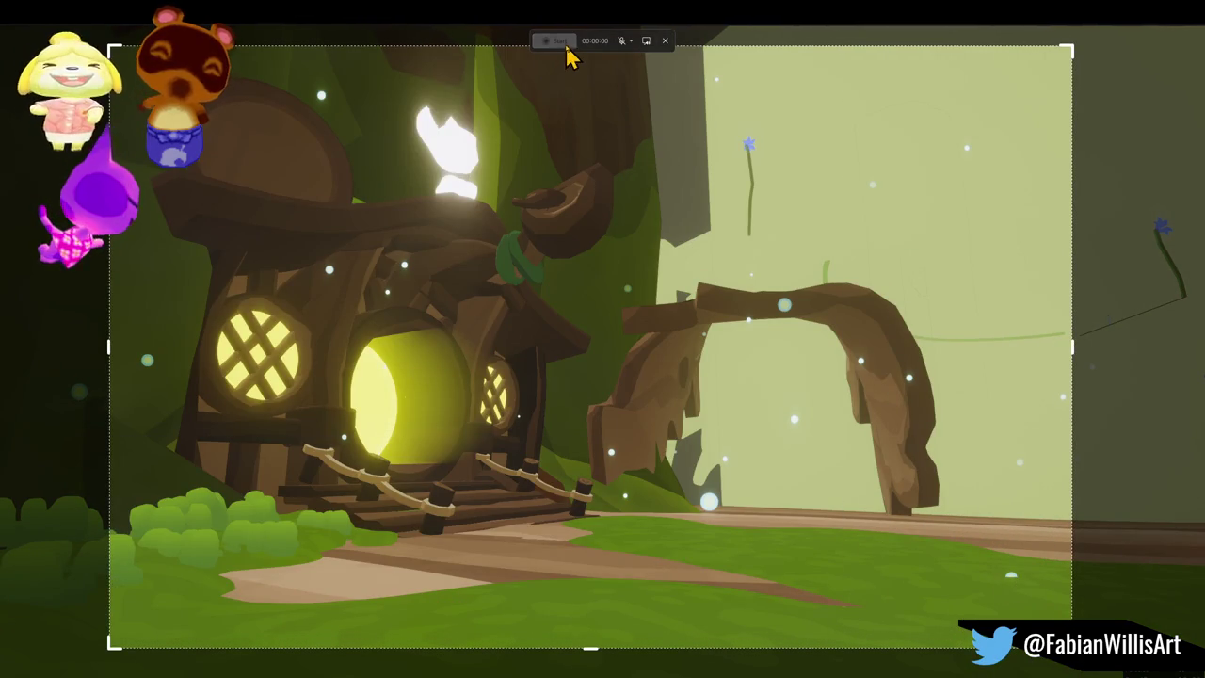
# Step: Record a roughly 7-second clip of the scene and minimize its preview window
pyautogui.click(560, 41)
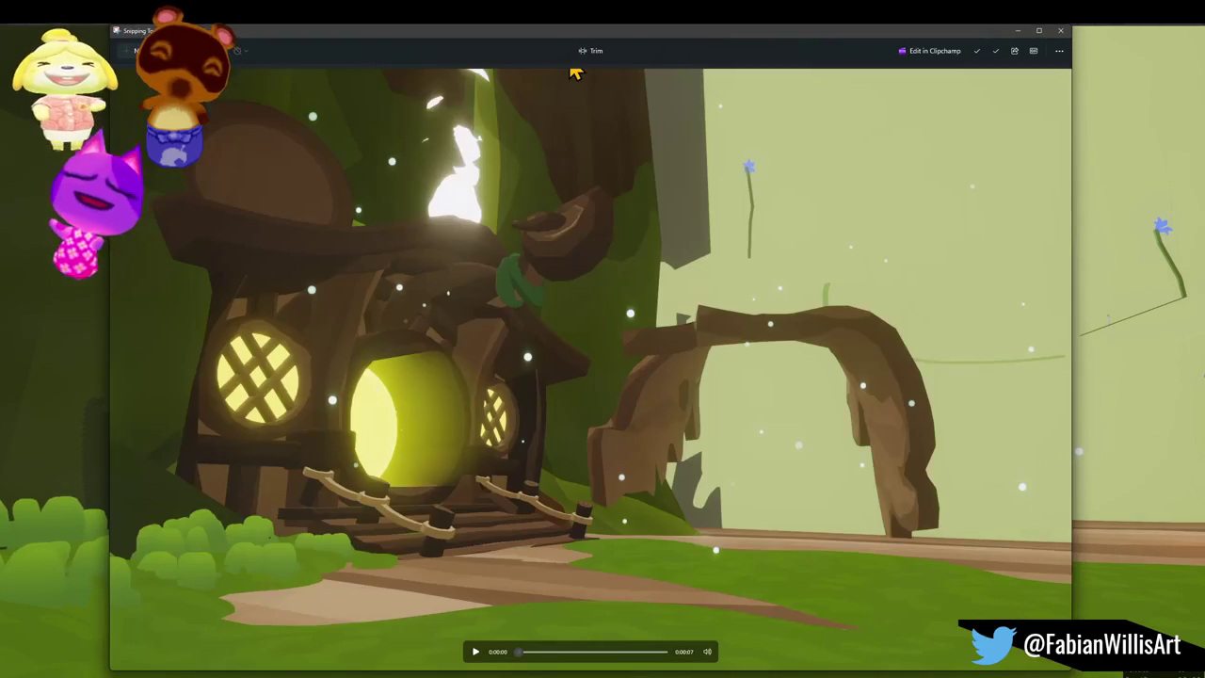
pyautogui.click(1019, 32)
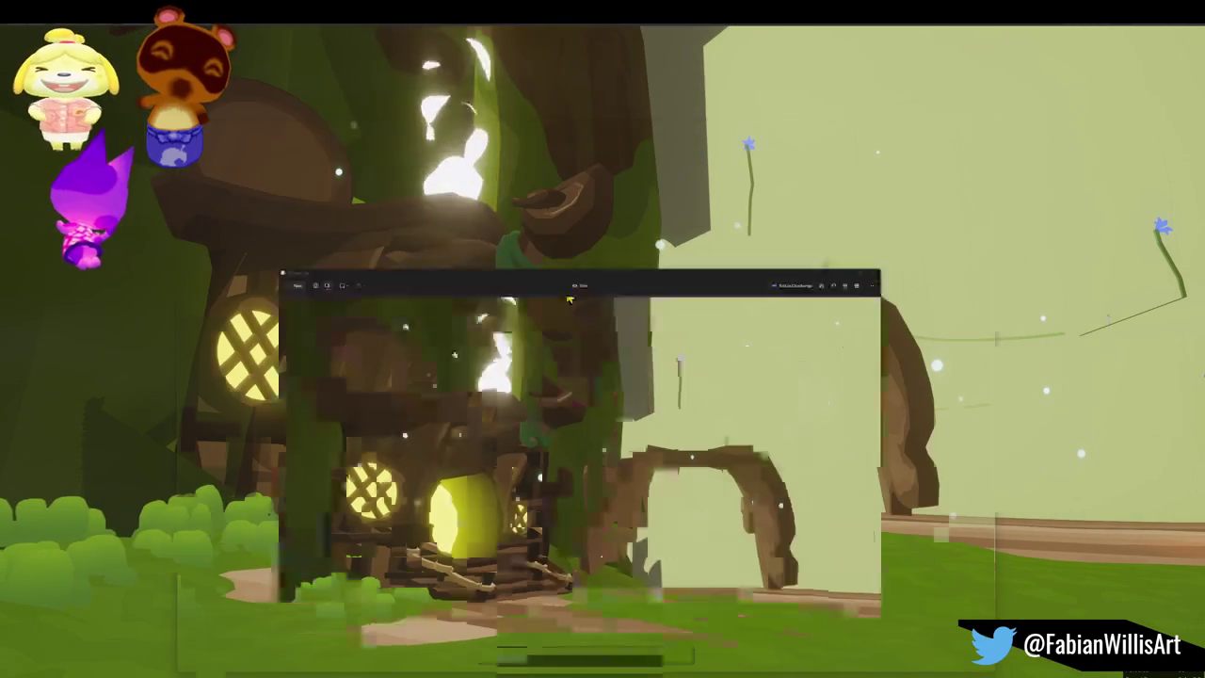